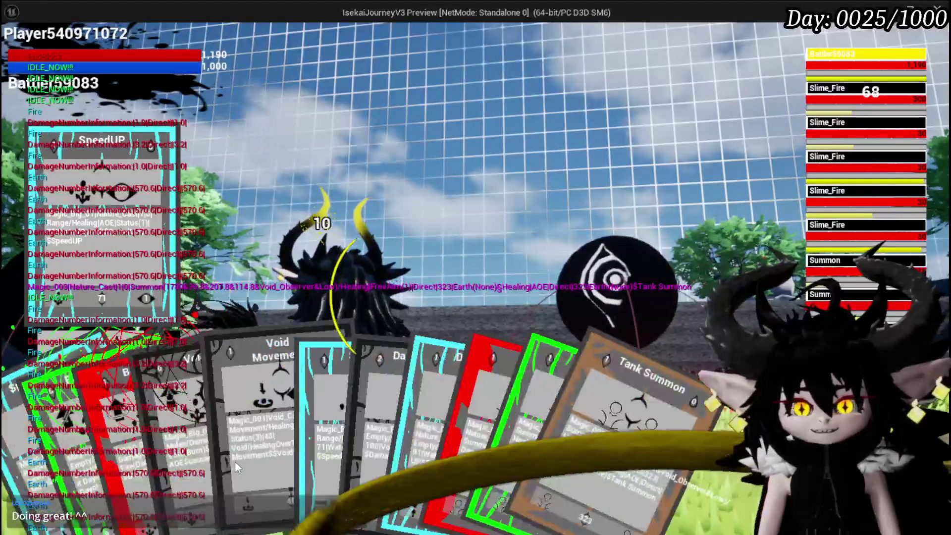
# Cast the SpeedUP heal on the allies twice, then play two green Support summon cards
pyautogui.click(335, 441)
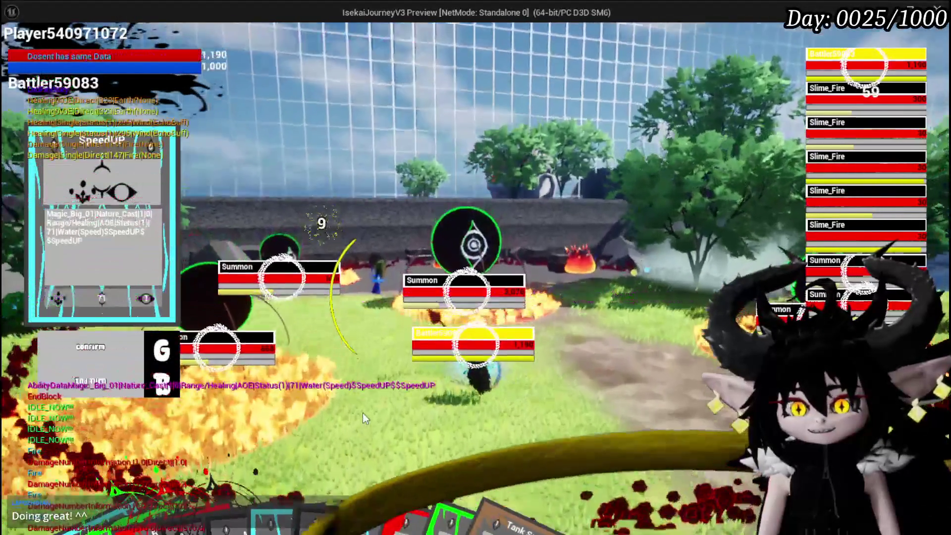
pyautogui.press('g')
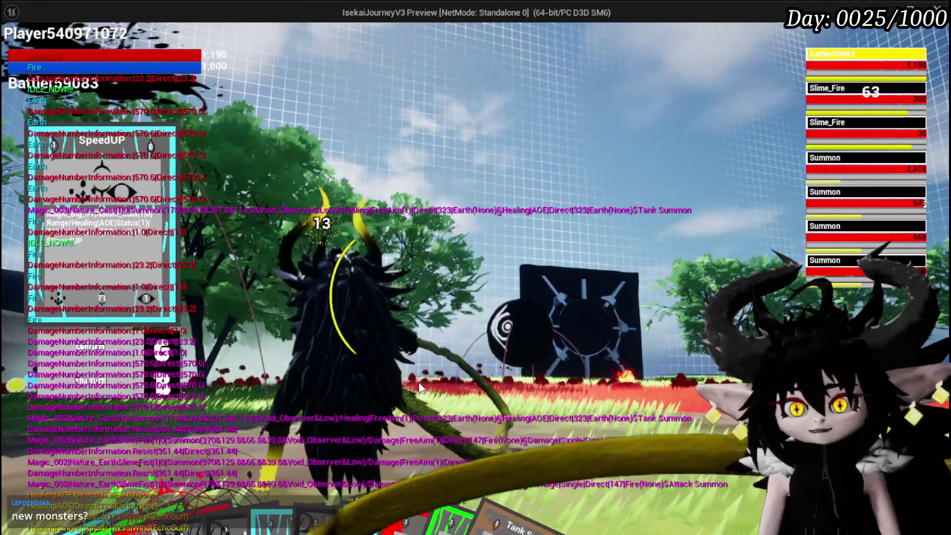
pyautogui.moveTo(389, 444)
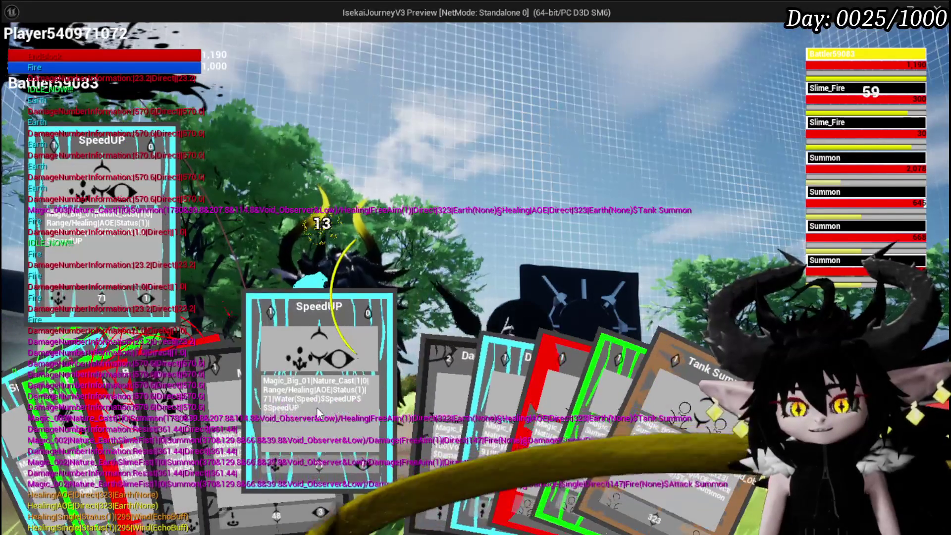
pyautogui.click(317, 408)
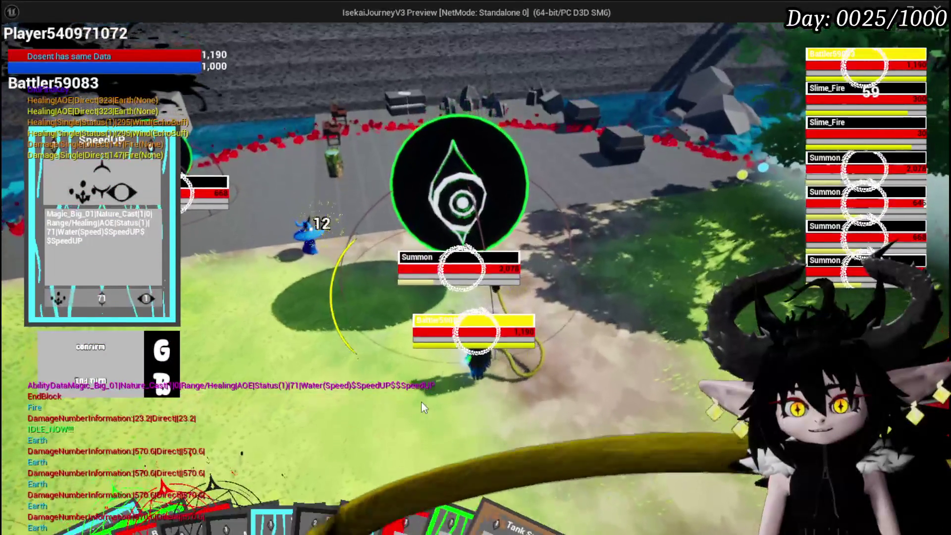
pyautogui.click(421, 402)
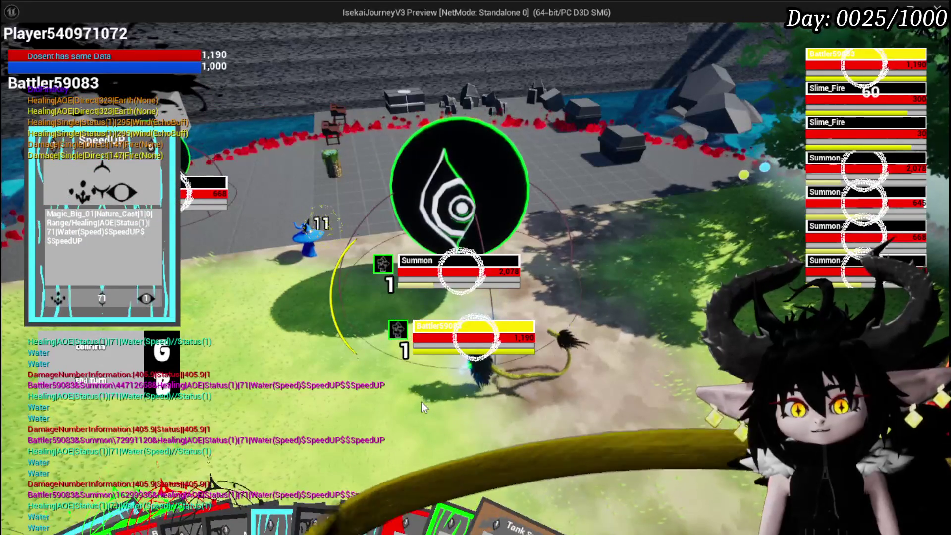
pyautogui.click(469, 450)
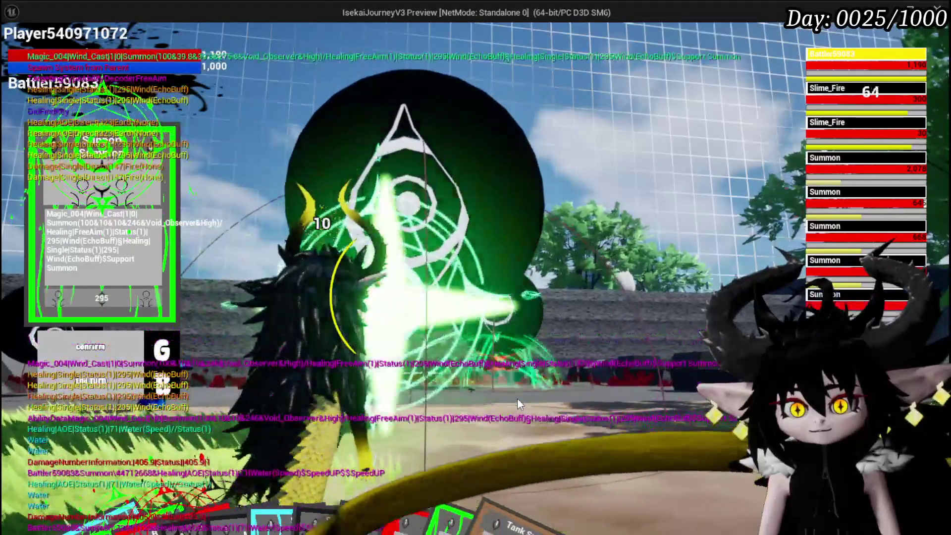
pyautogui.click(535, 401)
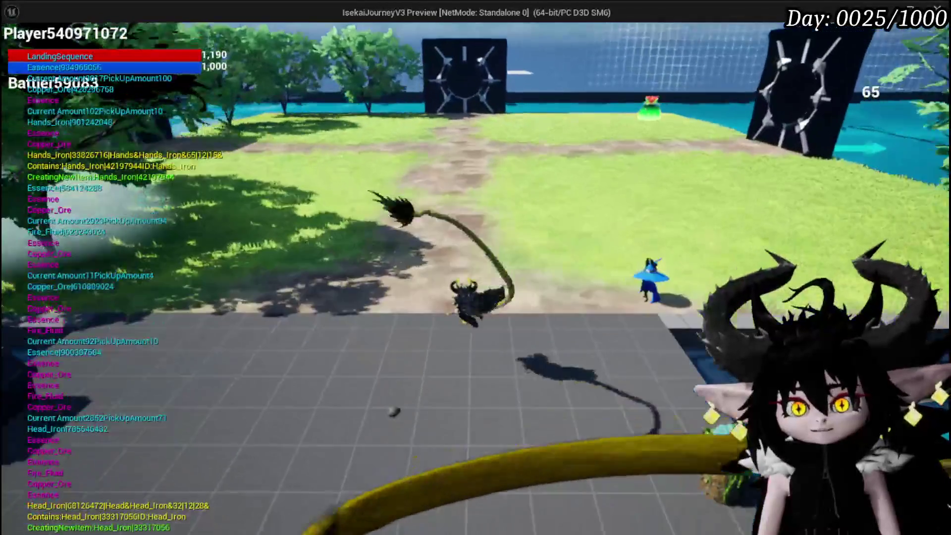
# Save the game from the Esc menu and walk the character to the poolside benches
pyautogui.press('Escape')
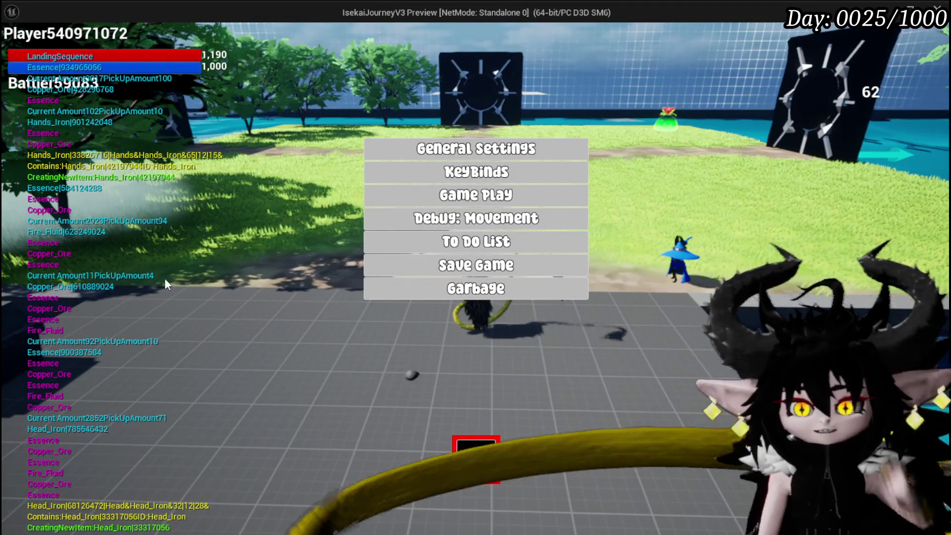
pyautogui.click(375, 274)
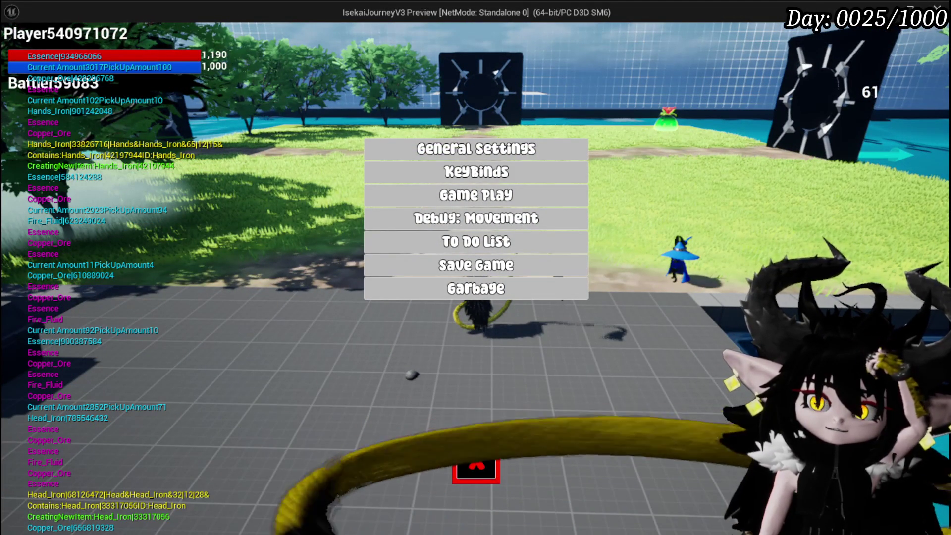
pyautogui.click(479, 451)
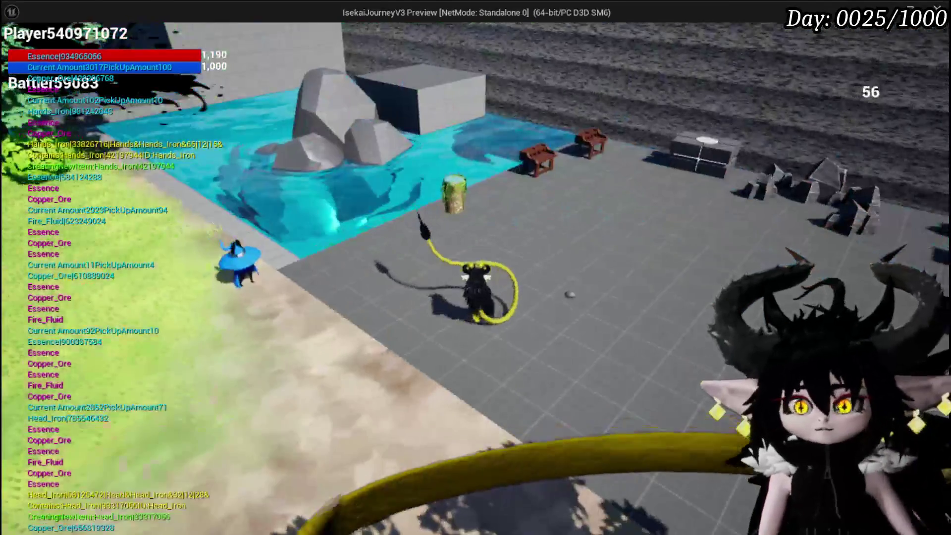
pyautogui.press('w')
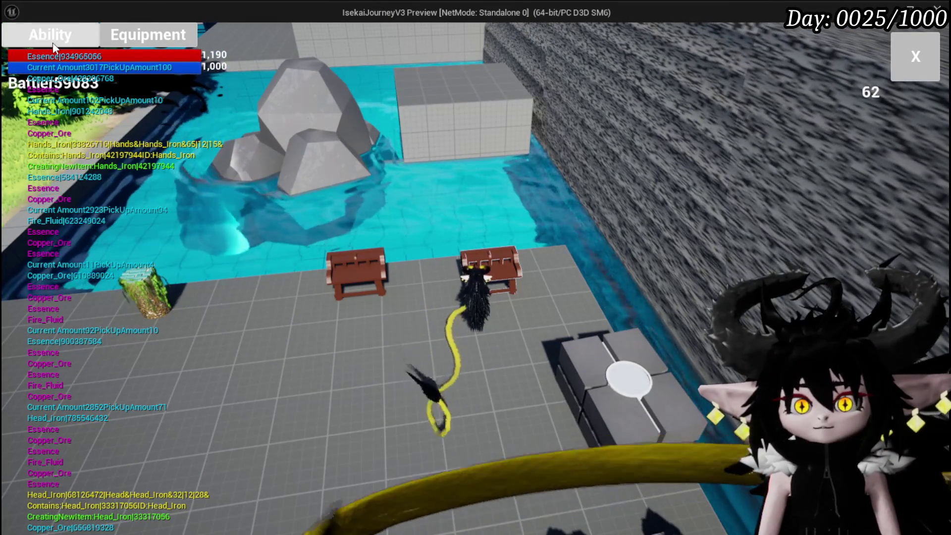
# Edit the Support Summon ability card and switch its targeting to the group option
pyautogui.click(53, 40)
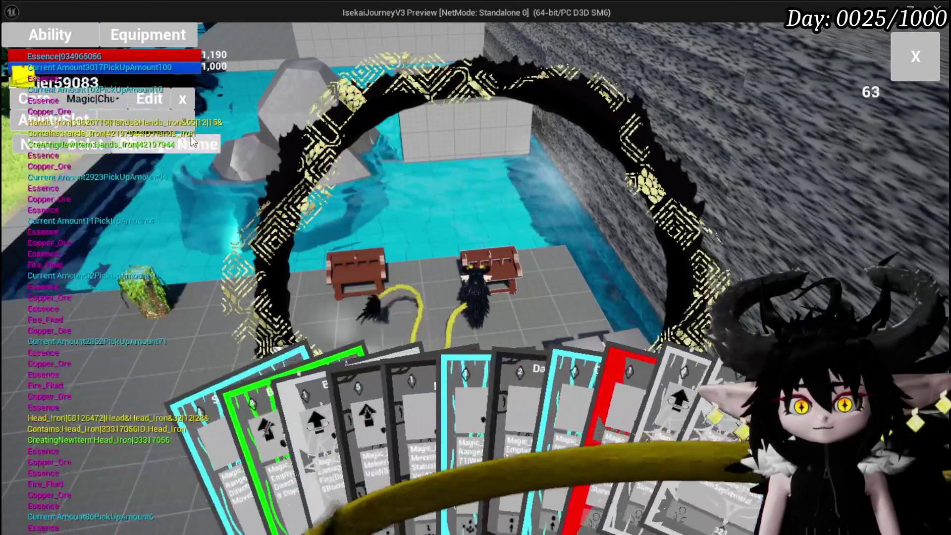
pyautogui.click(620, 281)
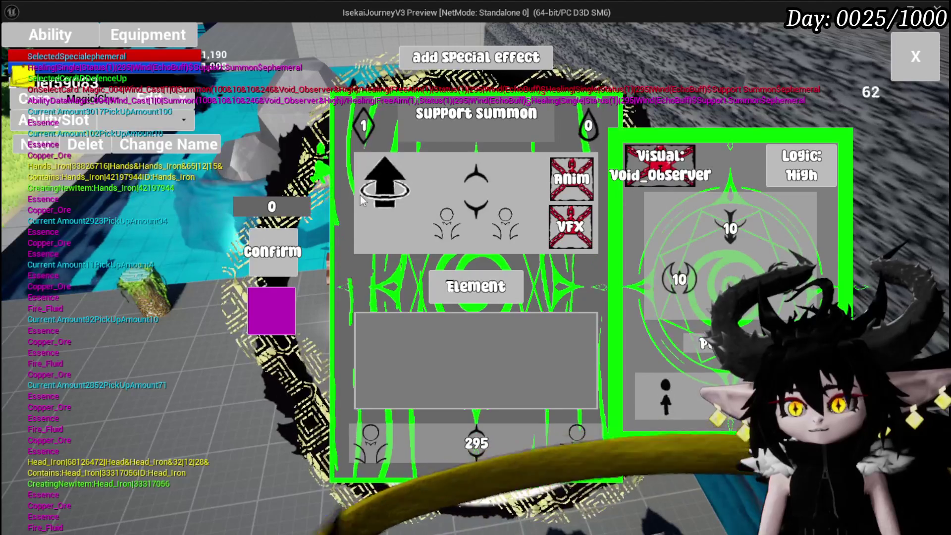
pyautogui.click(391, 188)
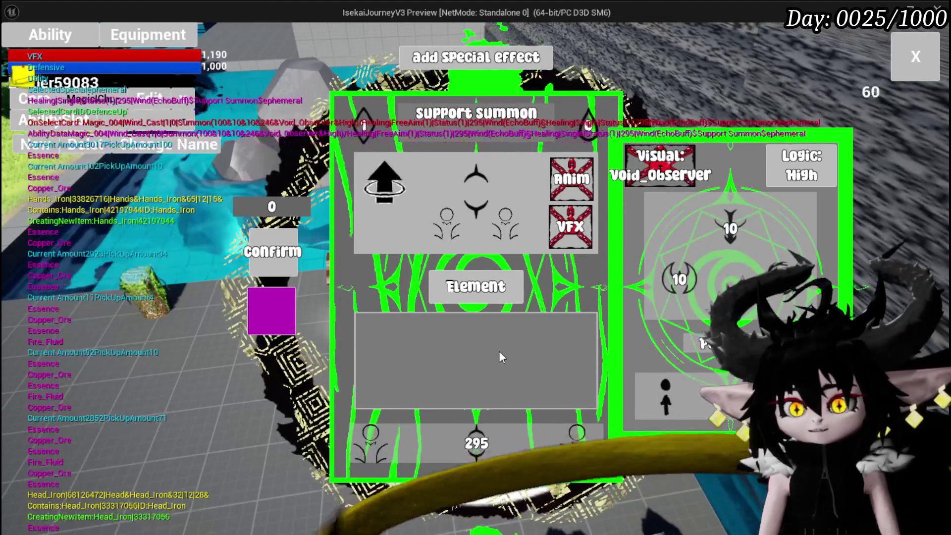
pyautogui.click(498, 351)
pyautogui.click(686, 405)
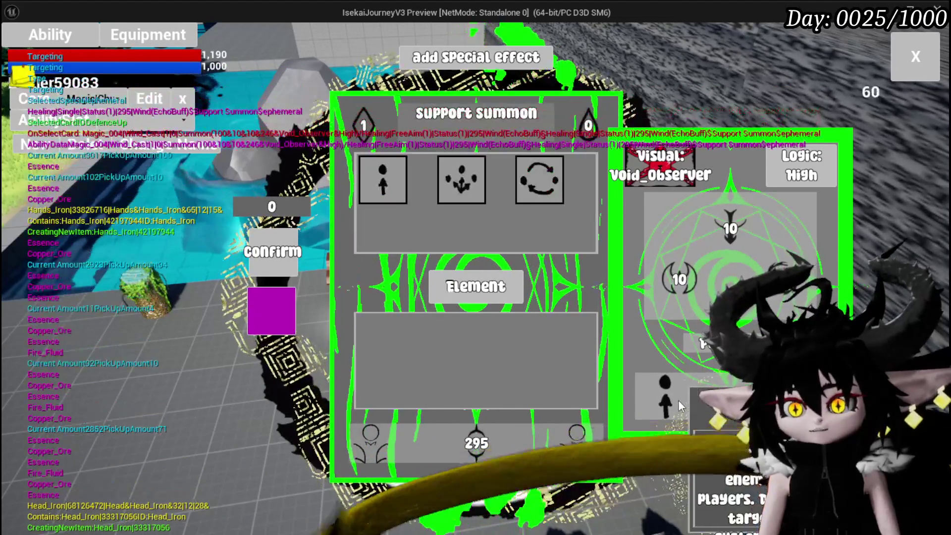
pyautogui.click(458, 190)
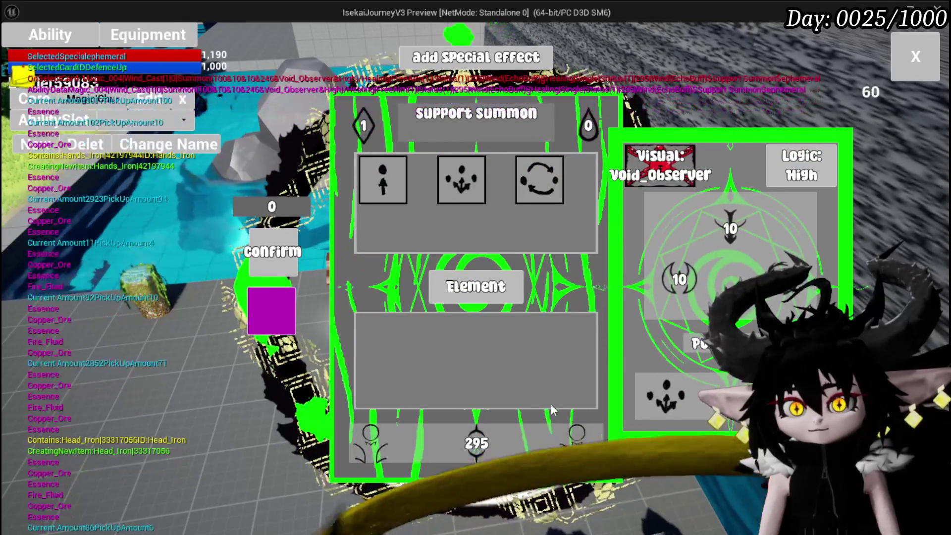
# Set the card's Fill value to 2, raising the total to 346
pyautogui.click(377, 132)
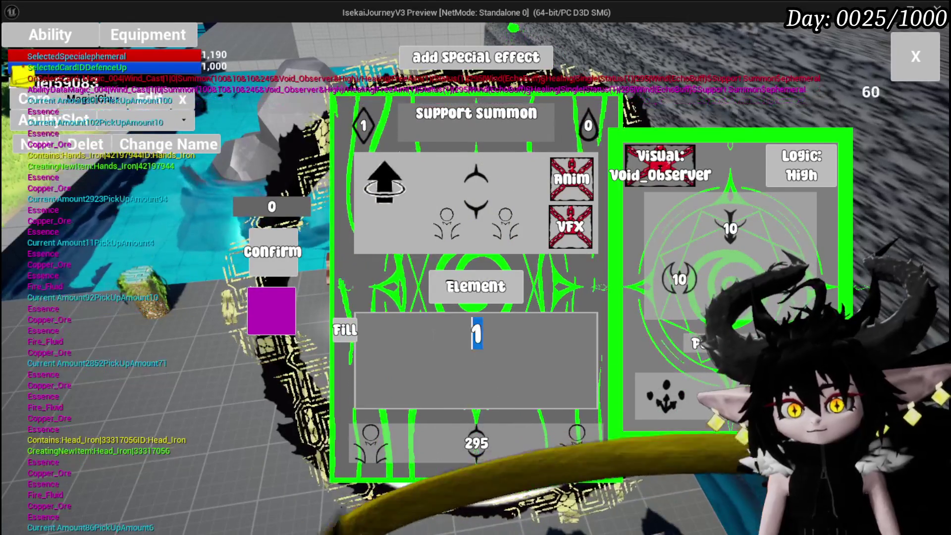
pyautogui.write('2')
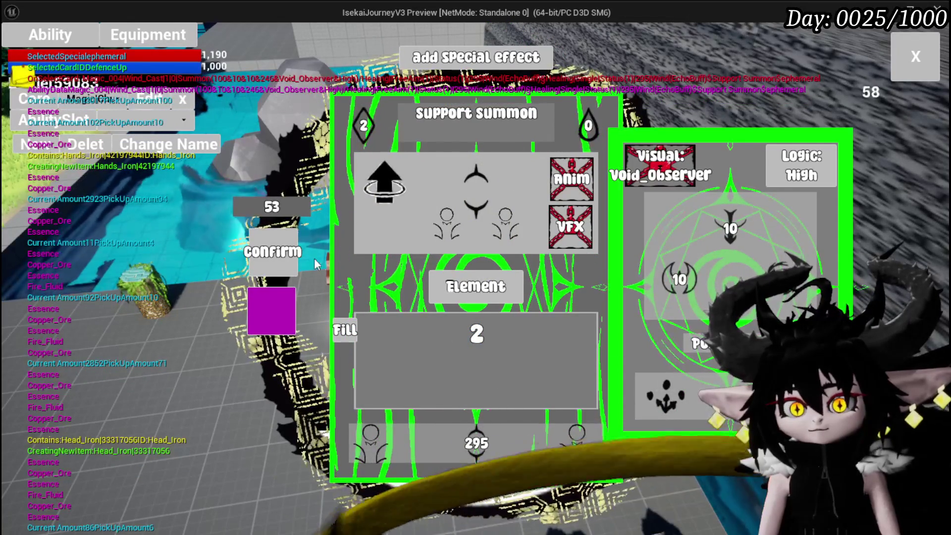
pyautogui.press('BackSpace')
pyautogui.click(471, 437)
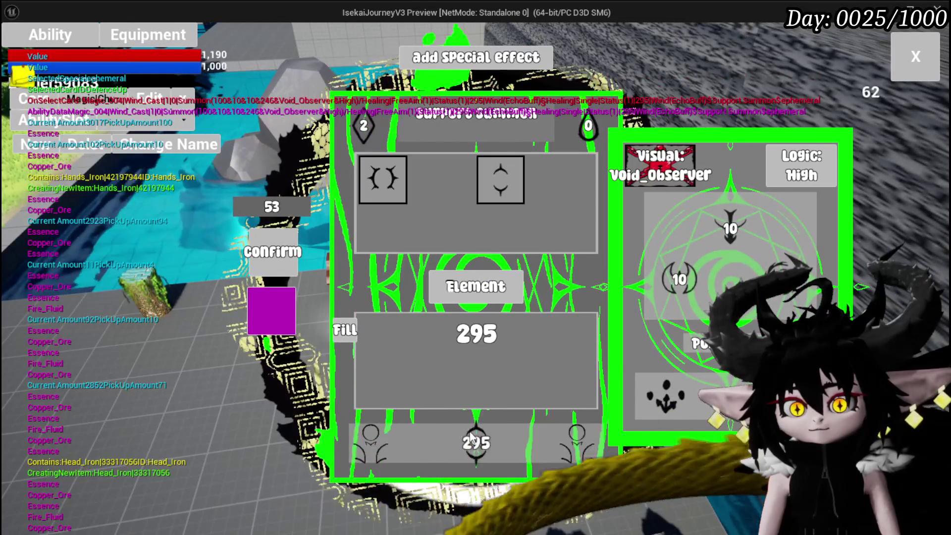
pyautogui.click(334, 326)
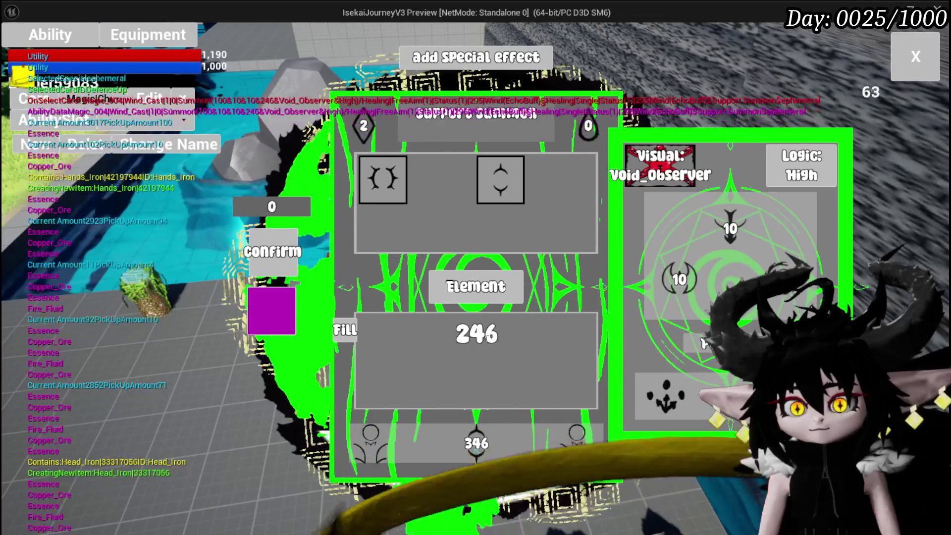
# Change the 246 value to 247, confirm it, and close the card editor
pyautogui.click(488, 336)
pyautogui.press('BackSpace')
pyautogui.write('7')
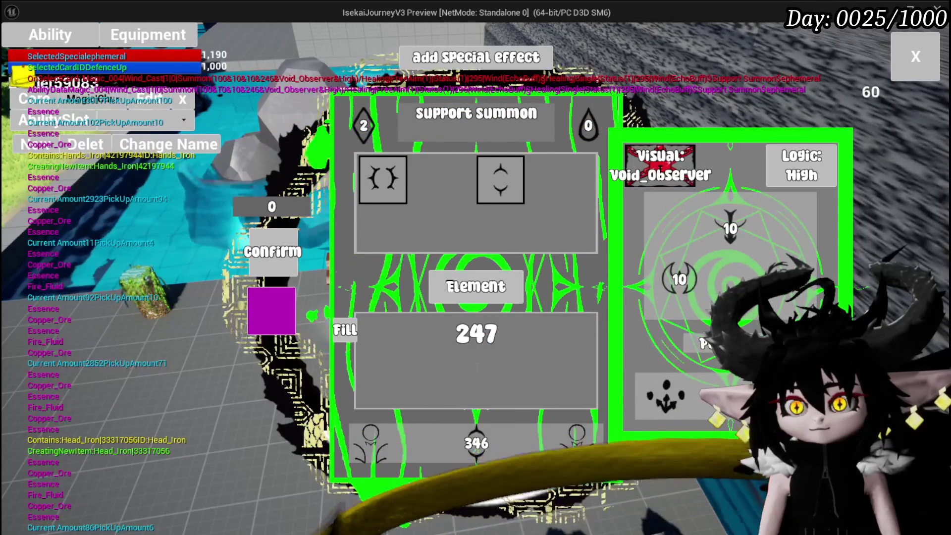
pyautogui.click(263, 260)
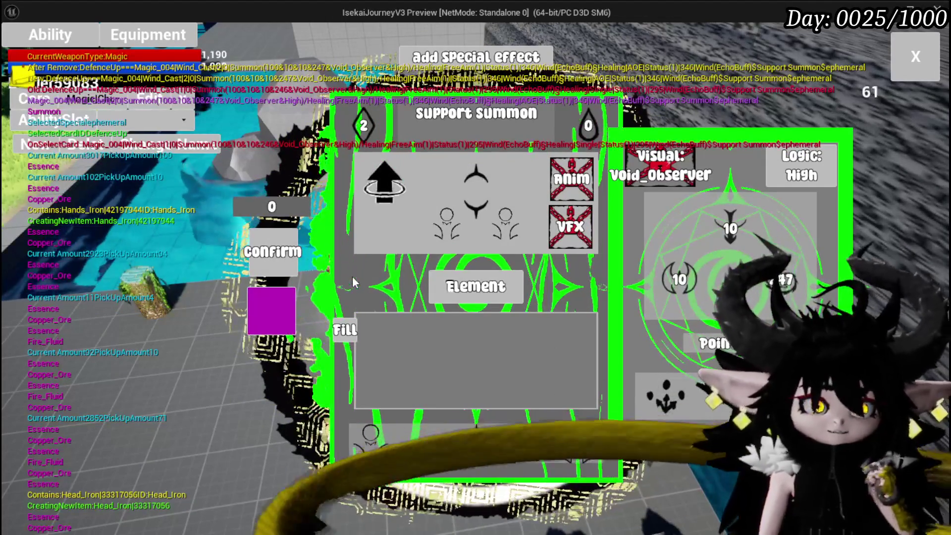
pyautogui.click(906, 50)
pyautogui.press('Escape')
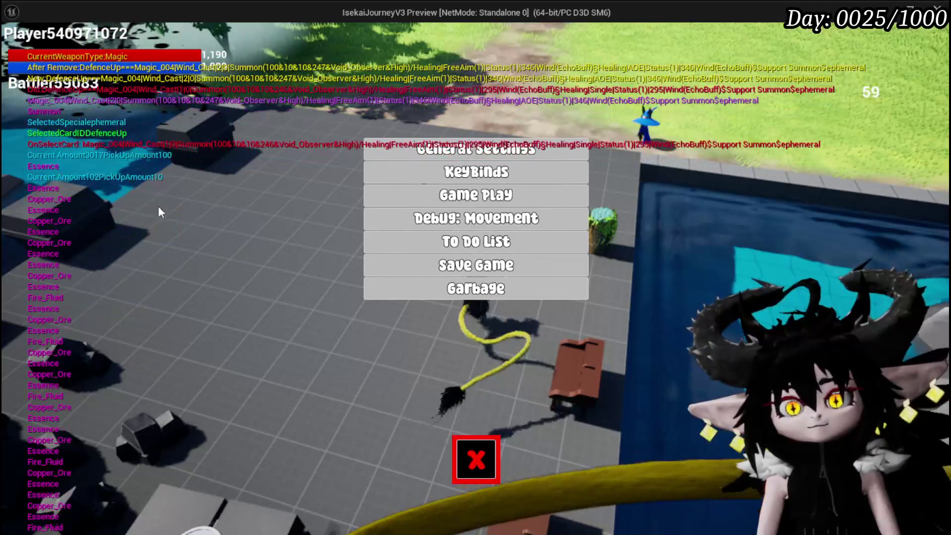
# Save the game, run across the arena to test, then stop the preview and save the level
pyautogui.click(380, 268)
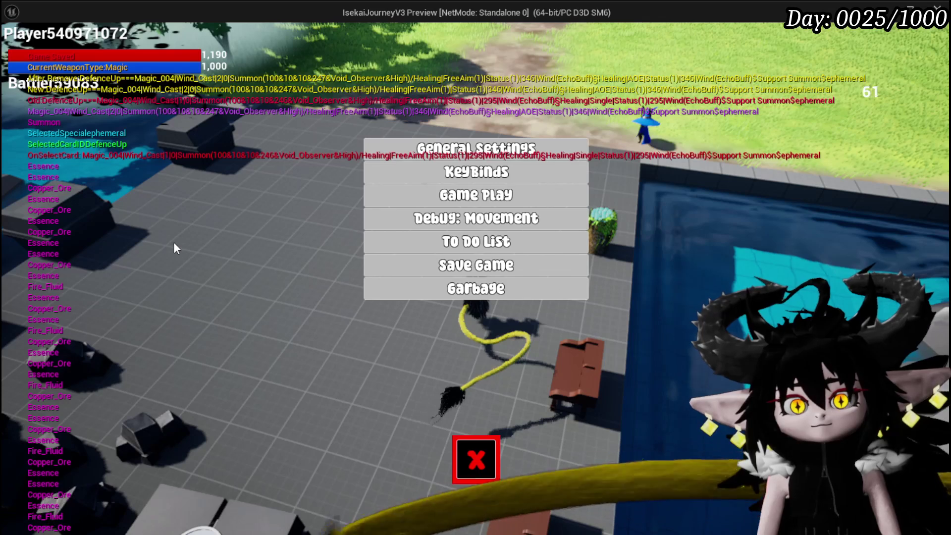
pyautogui.click(475, 458)
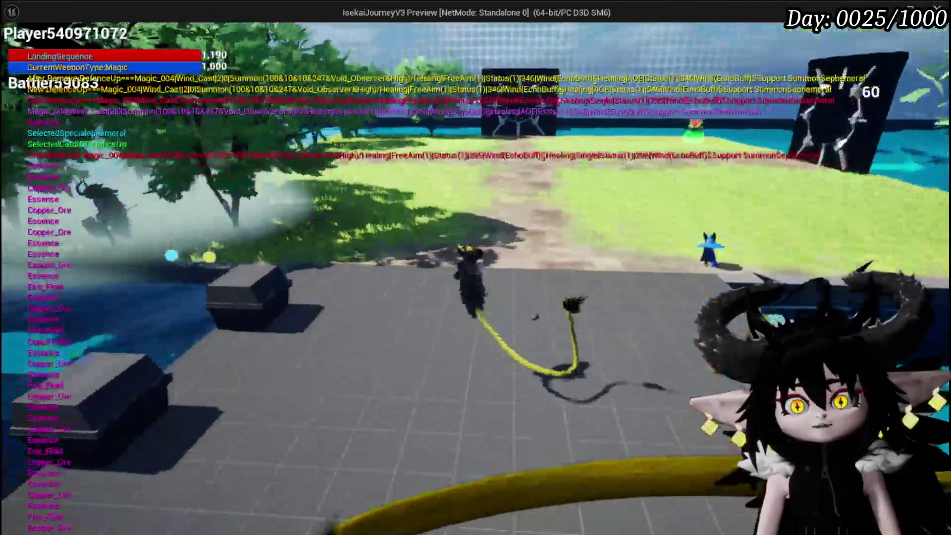
pyautogui.press('w')
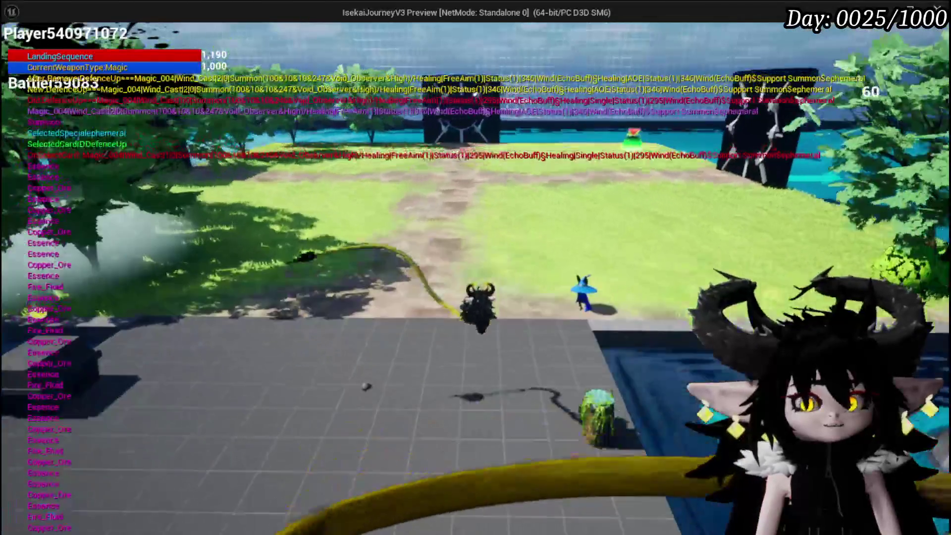
pyautogui.press('w')
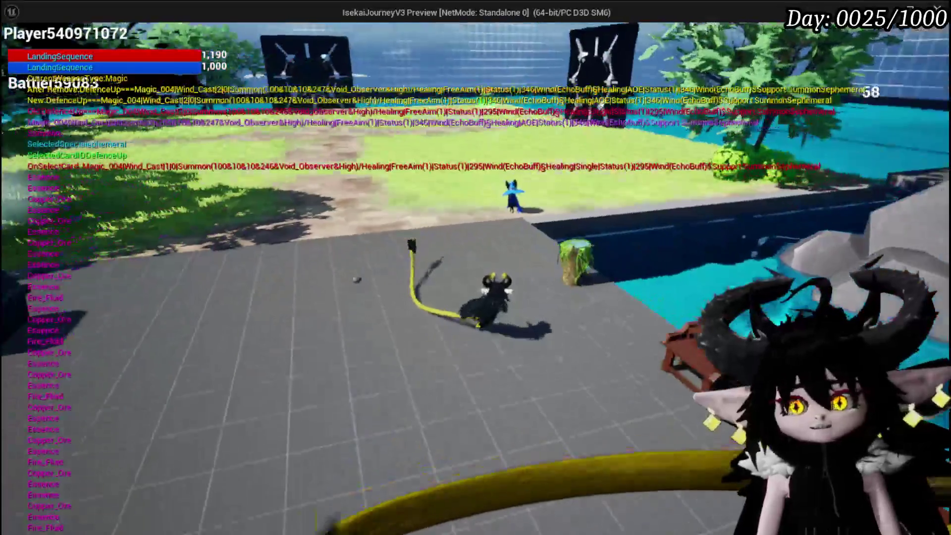
pyautogui.press('w')
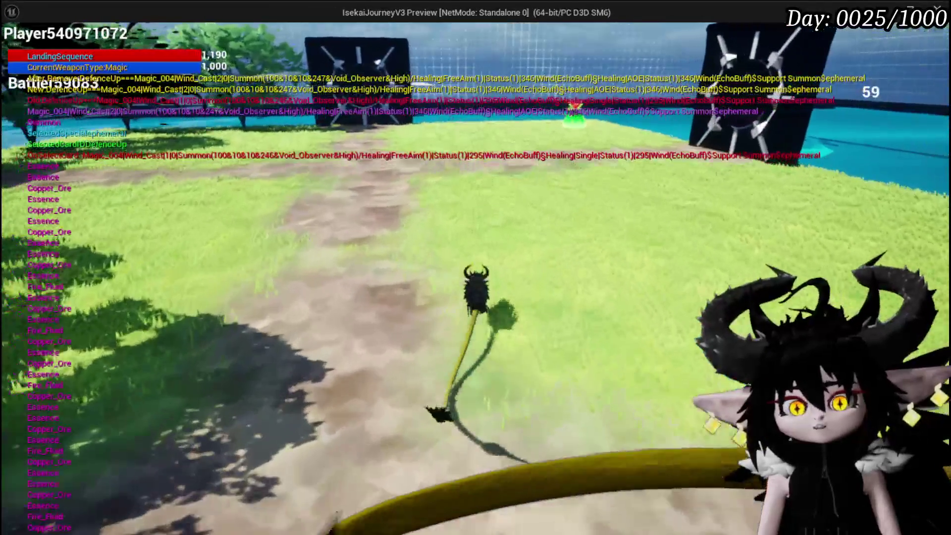
pyautogui.press('w')
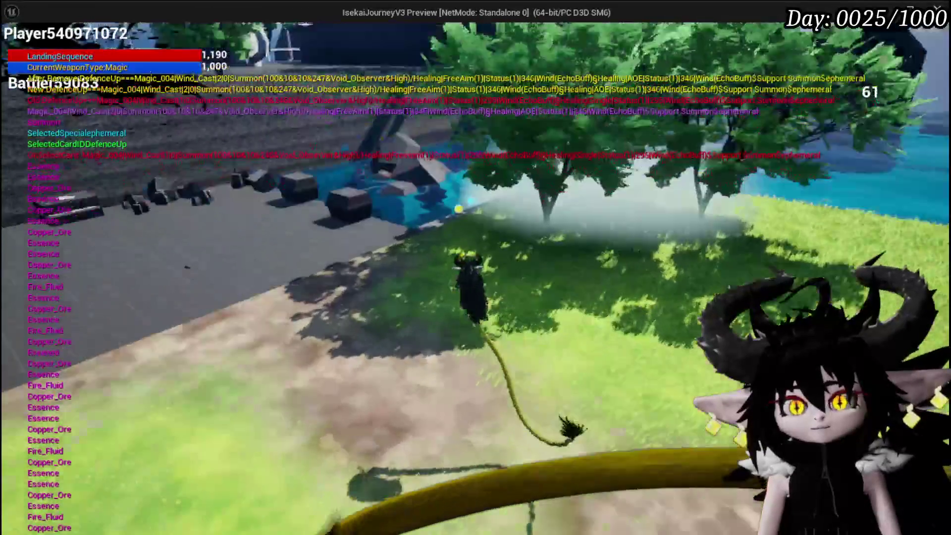
pyautogui.press('w')
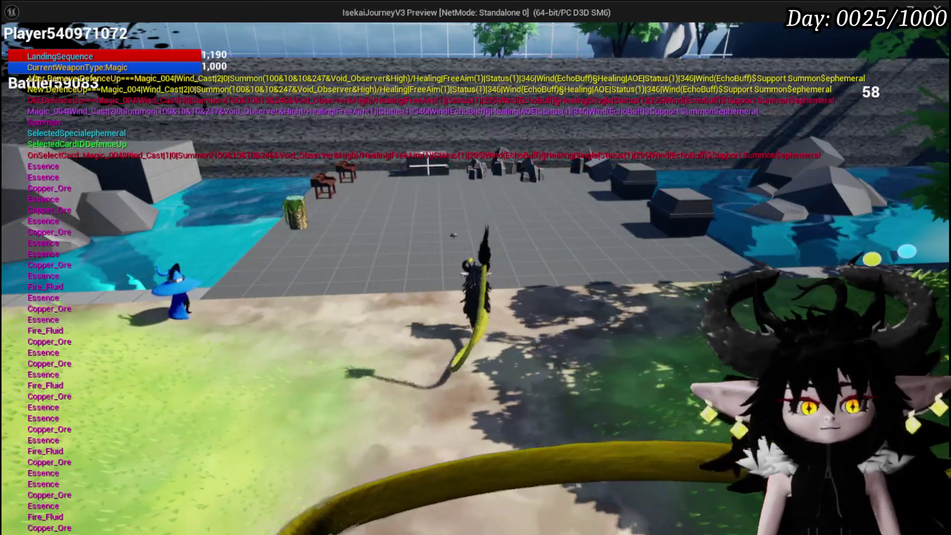
pyautogui.press('Escape')
pyautogui.click(19, 49)
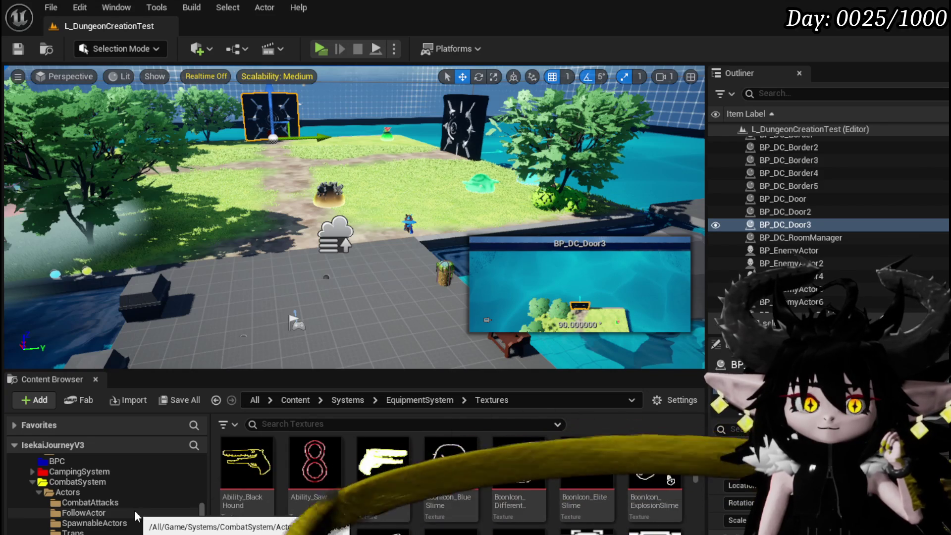
# Open BP_Summon_Base from the CombatSystem Actors folder in the Blueprint editor
pyautogui.click(81, 493)
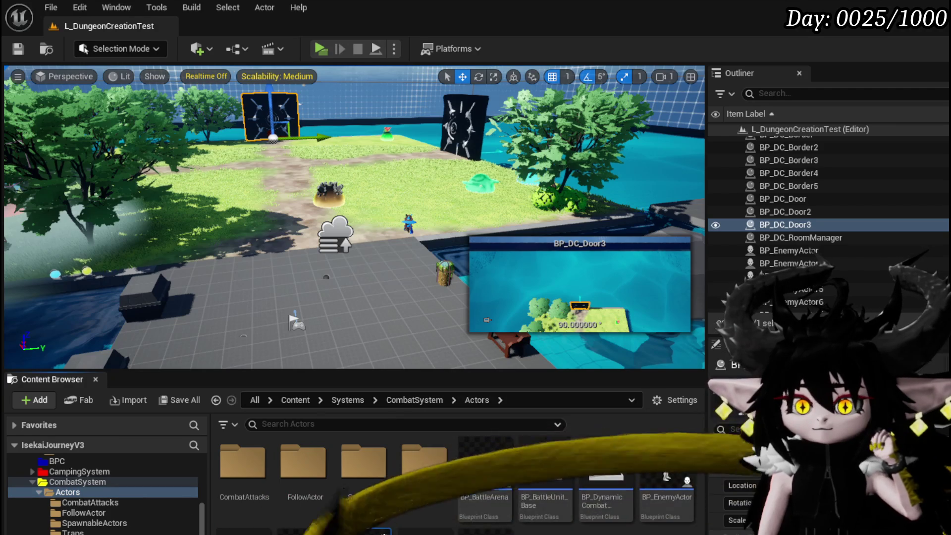
pyautogui.doubleClick(381, 531)
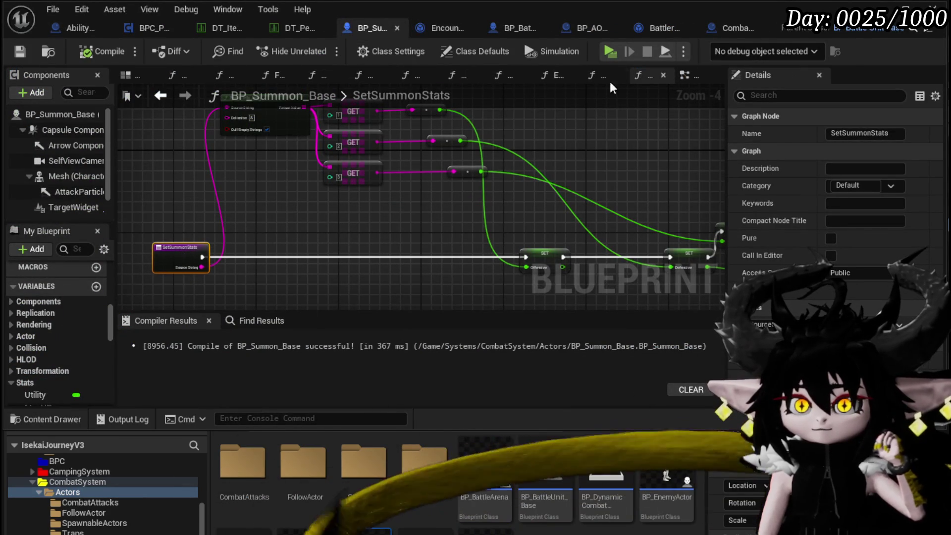
# In the EventGraph, bring Server_CombatSequence and the GET, FIND and Get Actor Location nodes into view
pyautogui.click(686, 79)
pyautogui.moveTo(451, 195)
pyautogui.mouseDown()
pyautogui.moveTo(379, 220)
pyautogui.moveTo(348, 209)
pyautogui.moveTo(175, 208)
pyautogui.moveTo(461, 200)
pyautogui.mouseUp()
pyautogui.scroll(-10, 461, 199)
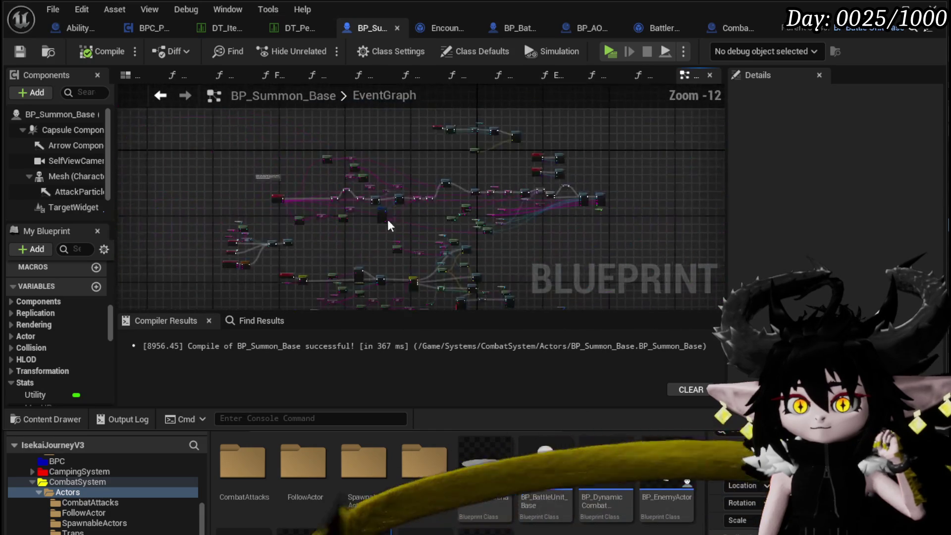
pyautogui.scroll(9, 335, 159)
pyautogui.moveTo(336, 159)
pyautogui.mouseDown()
pyautogui.moveTo(510, 149)
pyautogui.moveTo(319, 143)
pyautogui.mouseUp()
pyautogui.moveTo(544, 148)
pyautogui.mouseDown()
pyautogui.moveTo(306, 151)
pyautogui.moveTo(265, 252)
pyautogui.moveTo(283, 216)
pyautogui.moveTo(220, 254)
pyautogui.mouseUp()
# Review the AbilityImpactSystem function's Get Data Table Row, Break S Ability VFX and Niagara spawn nodes
pyautogui.doubleClick(539, 156)
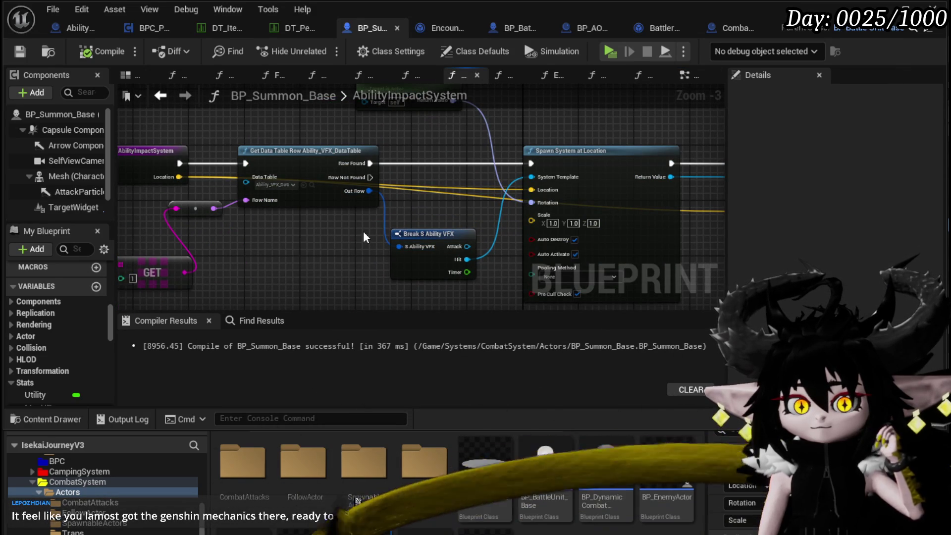
pyautogui.moveTo(364, 231)
pyautogui.mouseDown()
pyautogui.moveTo(268, 235)
pyautogui.moveTo(71, 268)
pyautogui.mouseUp()
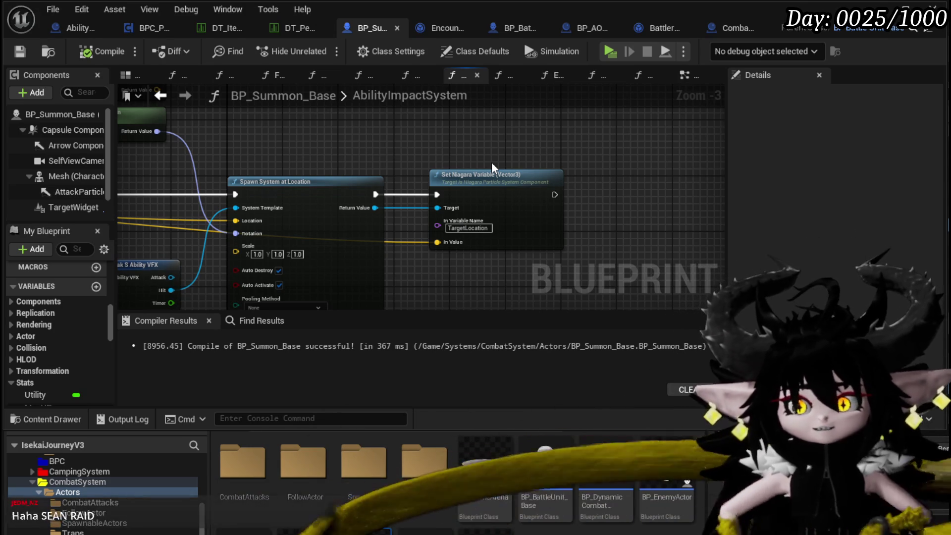
pyautogui.moveTo(156, 247)
pyautogui.mouseDown()
pyautogui.moveTo(364, 229)
pyautogui.moveTo(398, 198)
pyautogui.moveTo(600, 215)
pyautogui.moveTo(632, 190)
pyautogui.mouseUp()
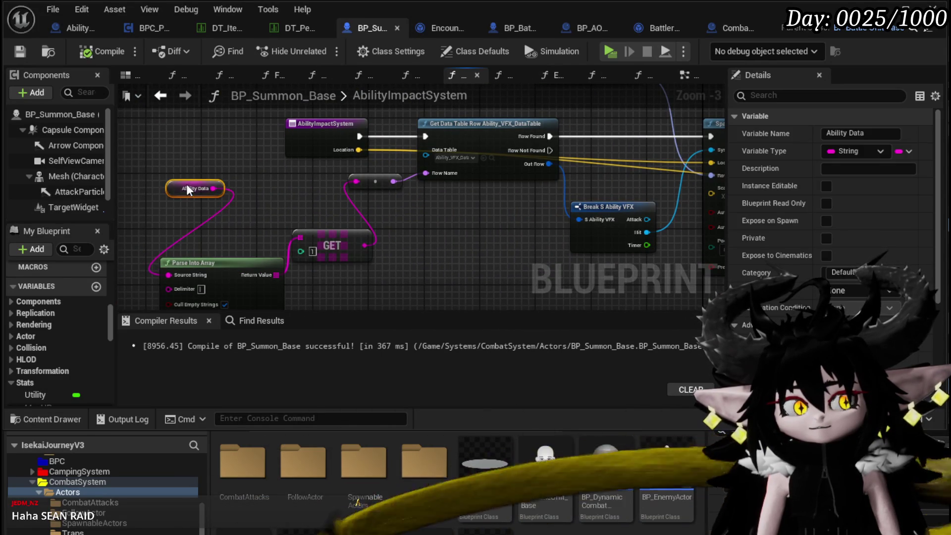
pyautogui.click(243, 258)
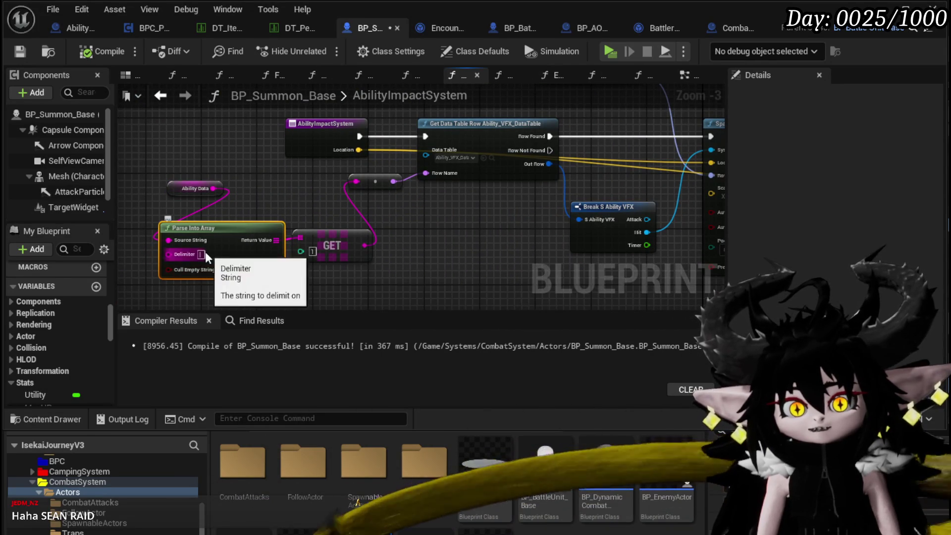
pyautogui.click(291, 212)
pyautogui.moveTo(236, 192); pyautogui.dragTo(171, 213)
pyautogui.moveTo(498, 218); pyautogui.dragTo(385, 247)
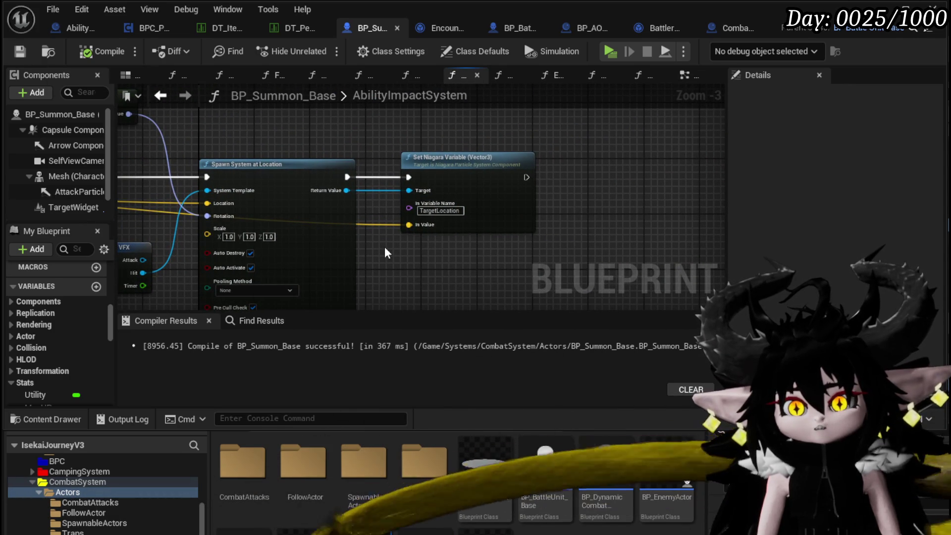
pyautogui.moveTo(392, 271)
pyautogui.mouseDown()
pyautogui.moveTo(552, 273)
pyautogui.moveTo(554, 245)
pyautogui.mouseUp()
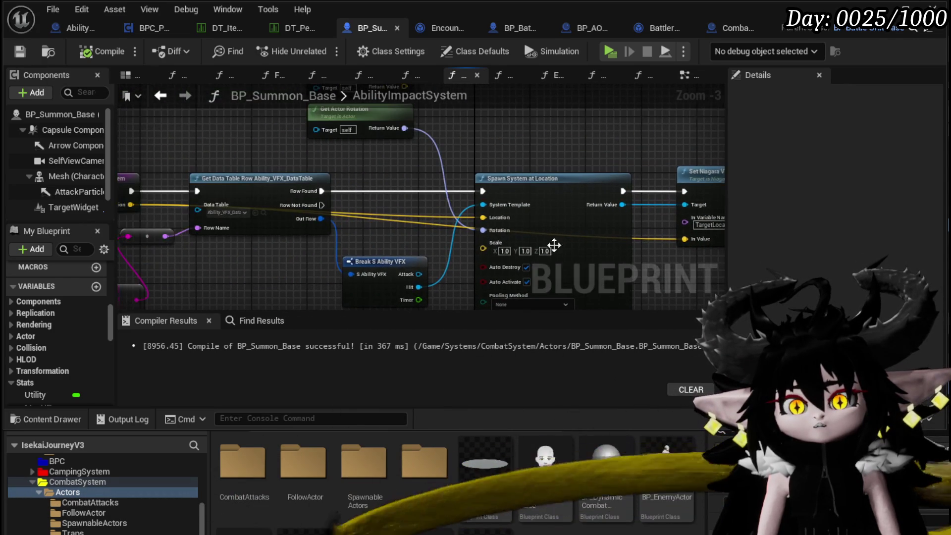
pyautogui.moveTo(245, 240); pyautogui.dragTo(342, 238)
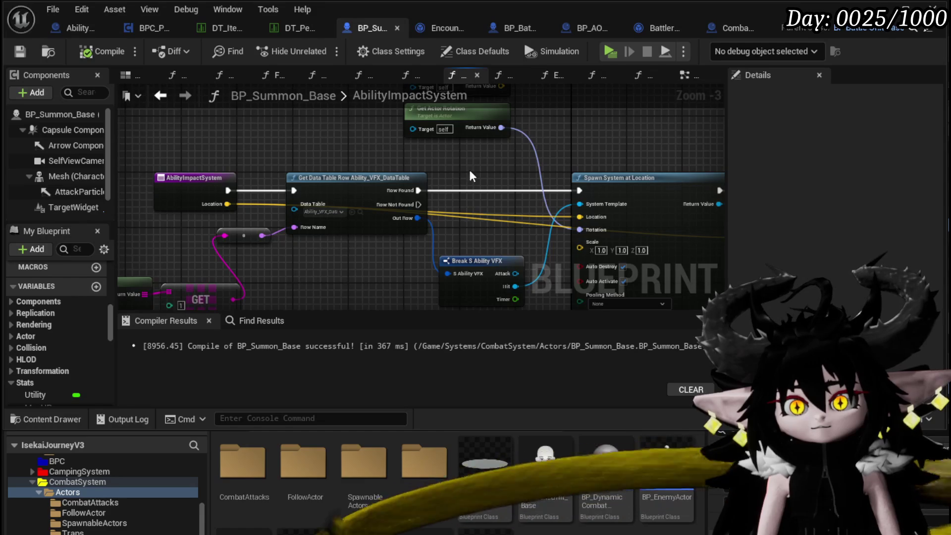
pyautogui.click(160, 95)
pyautogui.moveTo(344, 144)
pyautogui.mouseDown()
pyautogui.moveTo(374, 163)
pyautogui.moveTo(367, 175)
pyautogui.mouseUp()
# Connect Get Actor Location's Return Value to the Ability Impact System Location pin
pyautogui.scroll(-5, 374, 163)
pyautogui.scroll(4, 390, 169)
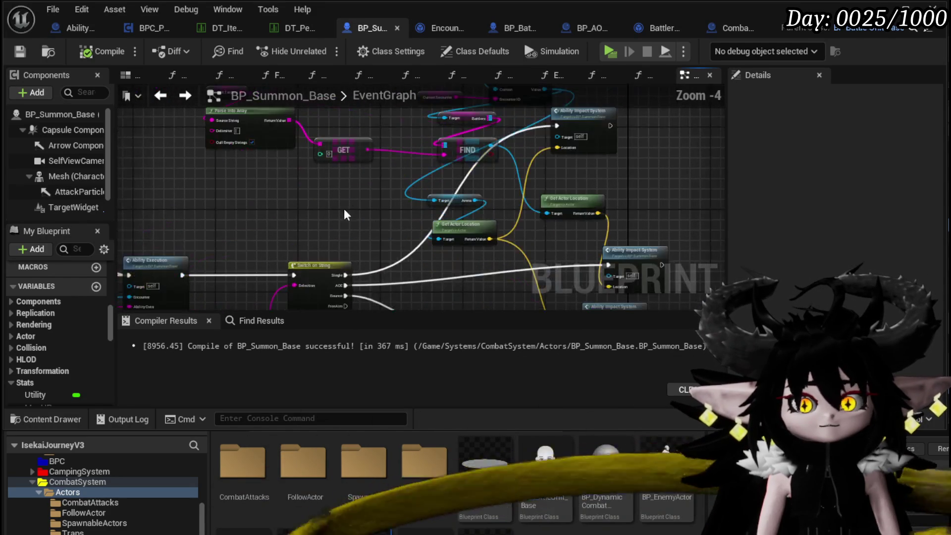
pyautogui.moveTo(415, 252)
pyautogui.mouseDown()
pyautogui.moveTo(288, 182)
pyautogui.moveTo(327, 286)
pyautogui.moveTo(328, 183)
pyautogui.moveTo(401, 293)
pyautogui.mouseUp()
pyautogui.moveTo(219, 187); pyautogui.dragTo(294, 207)
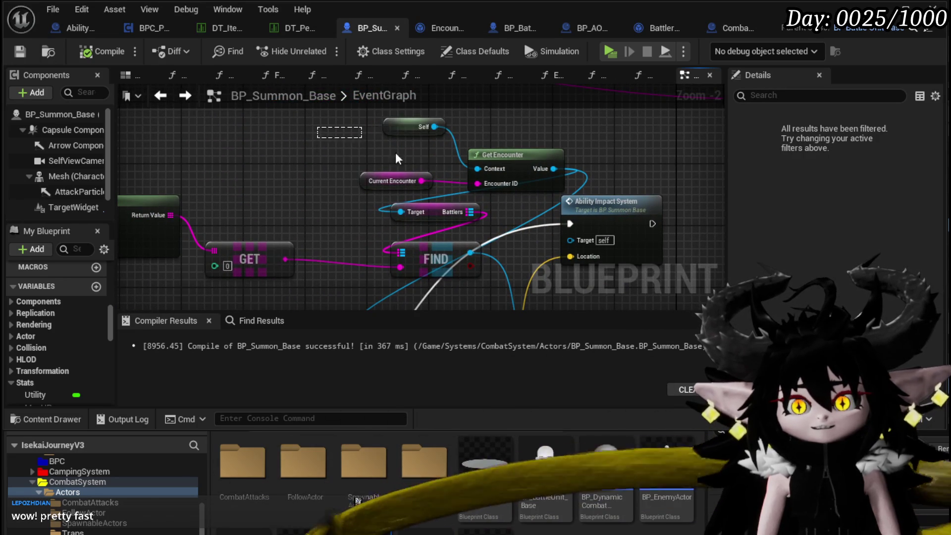
pyautogui.moveTo(396, 158)
pyautogui.mouseDown()
pyautogui.moveTo(500, 203)
pyautogui.moveTo(371, 140)
pyautogui.moveTo(557, 217)
pyautogui.moveTo(401, 195)
pyautogui.moveTo(316, 128)
pyautogui.moveTo(407, 196)
pyautogui.moveTo(496, 221)
pyautogui.mouseUp()
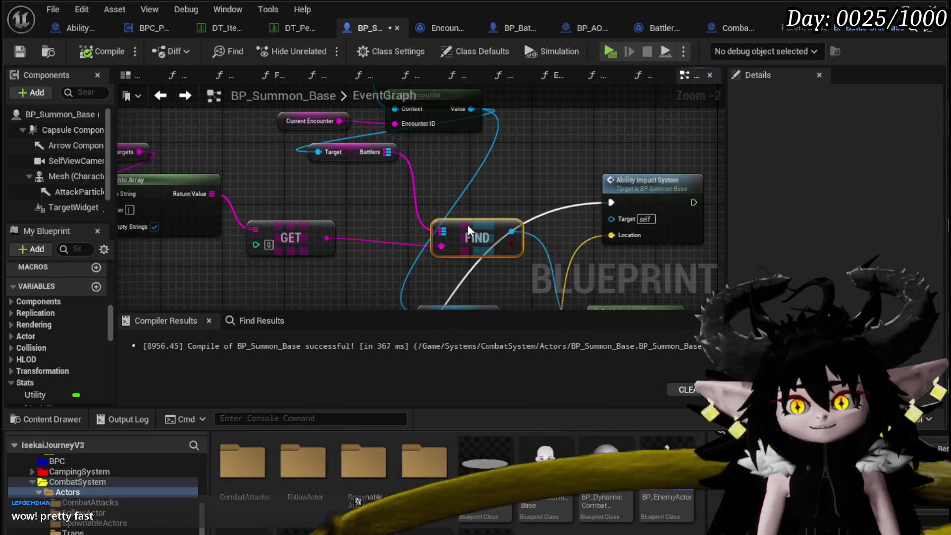
pyautogui.scroll(-2, 341, 213)
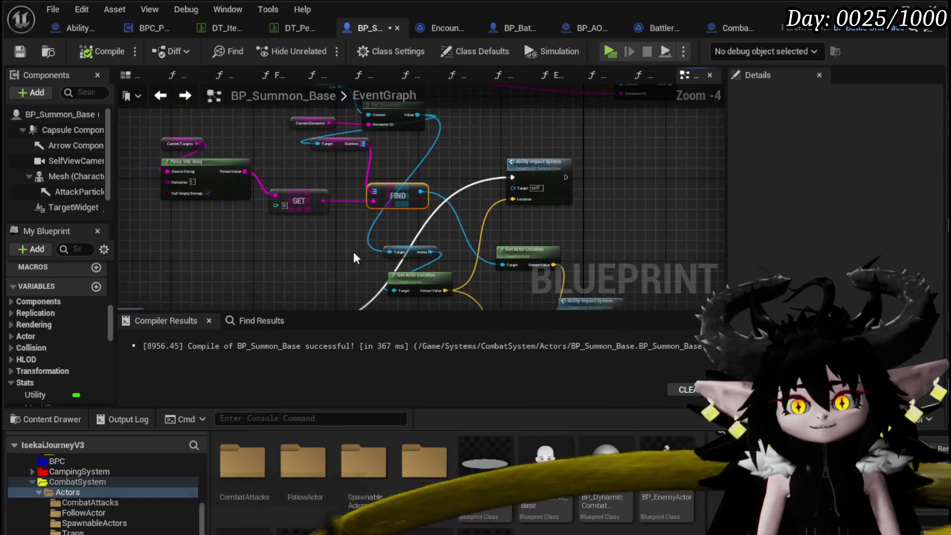
pyautogui.moveTo(465, 206); pyautogui.dragTo(340, 150)
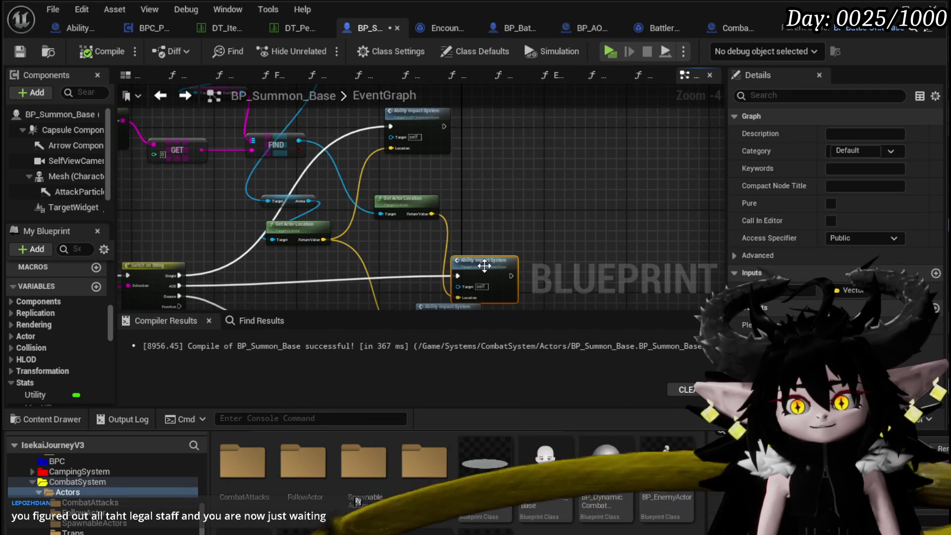
pyautogui.moveTo(421, 252)
pyautogui.mouseDown()
pyautogui.moveTo(435, 207)
pyautogui.moveTo(473, 253)
pyautogui.mouseUp()
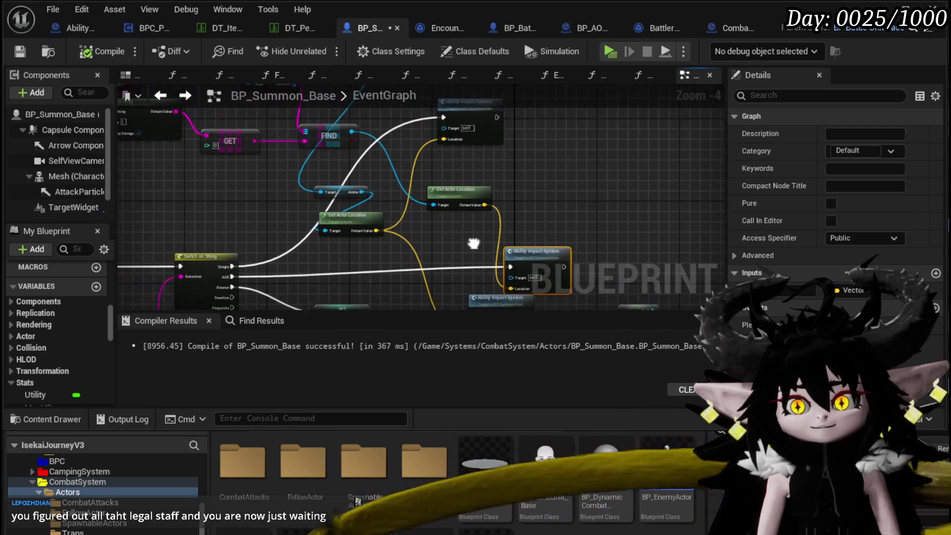
pyautogui.moveTo(451, 154); pyautogui.dragTo(451, 154)
pyautogui.moveTo(459, 219); pyautogui.dragTo(458, 189)
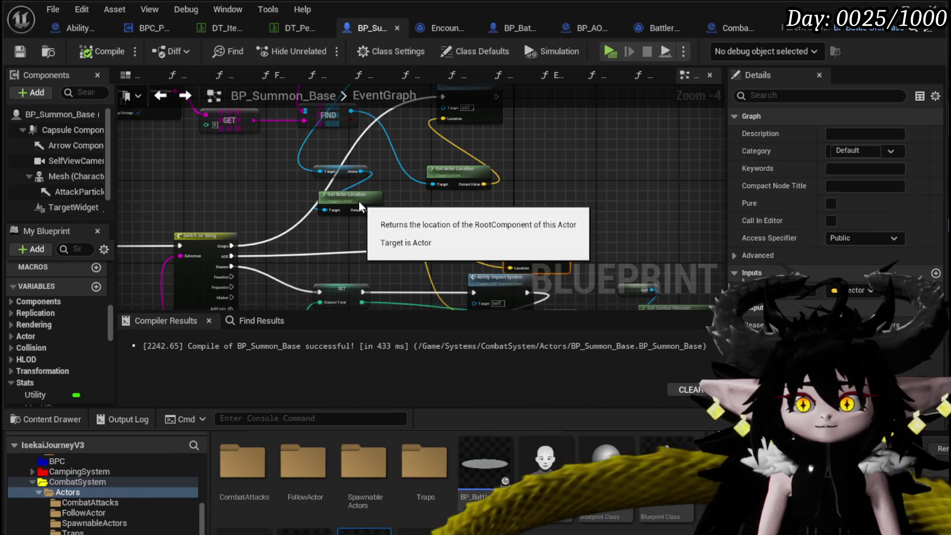
# Tidy the graph by moving the Get Actor Location and Ability Impact System nodes together
pyautogui.moveTo(360, 206)
pyautogui.mouseDown()
pyautogui.moveTo(394, 237)
pyautogui.moveTo(409, 273)
pyautogui.mouseUp()
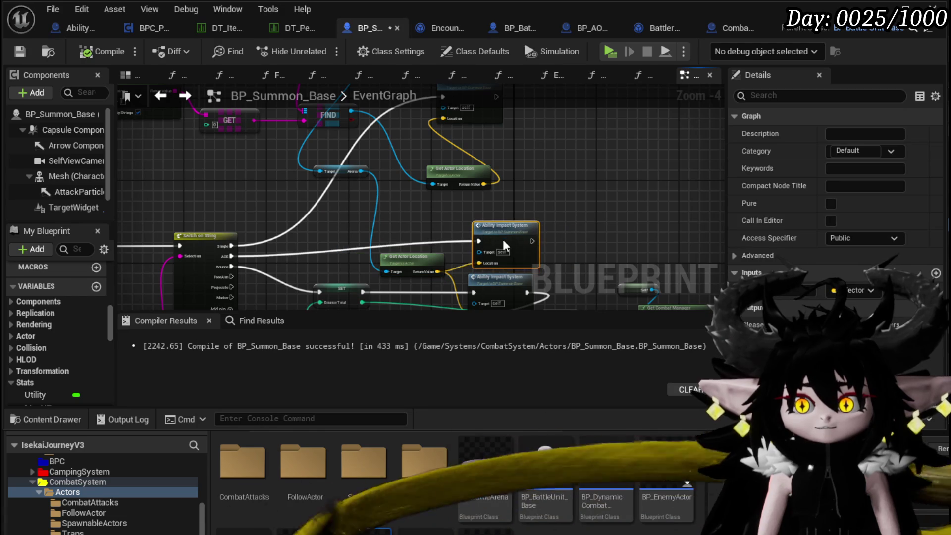
pyautogui.moveTo(504, 243); pyautogui.dragTo(496, 247)
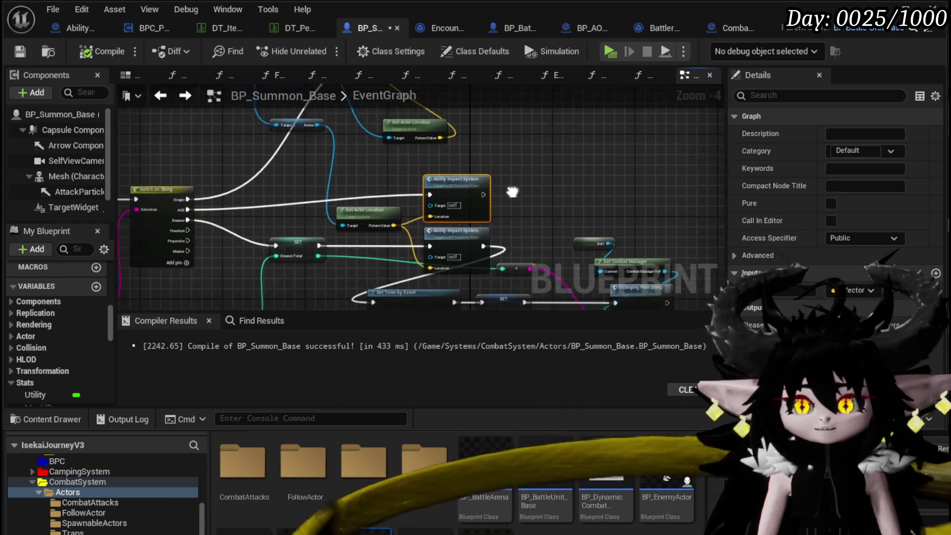
pyautogui.moveTo(528, 181); pyautogui.dragTo(455, 238)
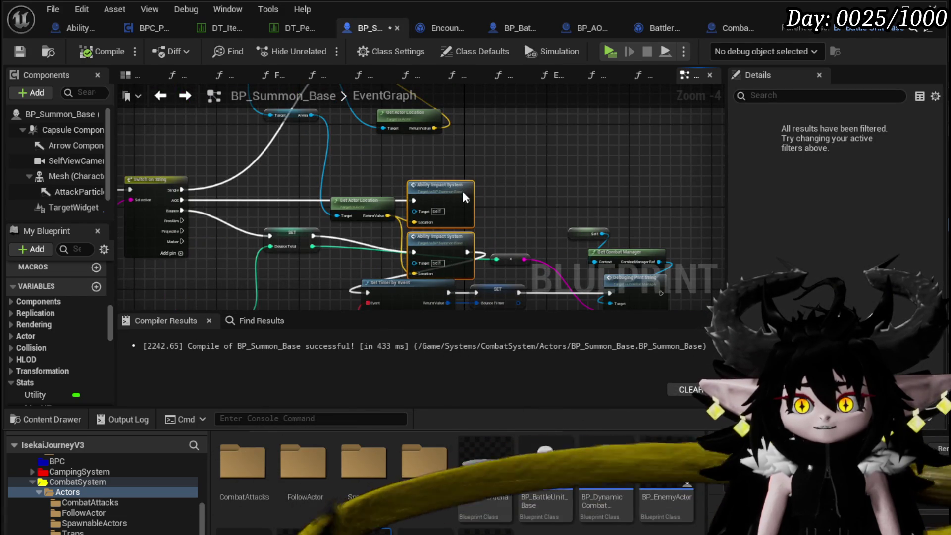
pyautogui.click(386, 190)
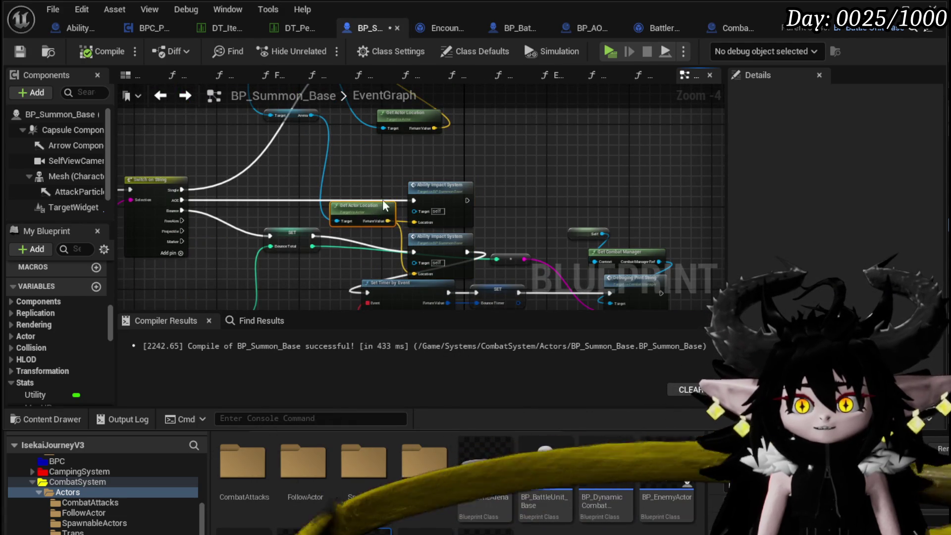
pyautogui.moveTo(385, 205)
pyautogui.mouseDown()
pyautogui.moveTo(393, 212)
pyautogui.moveTo(330, 172)
pyautogui.mouseUp()
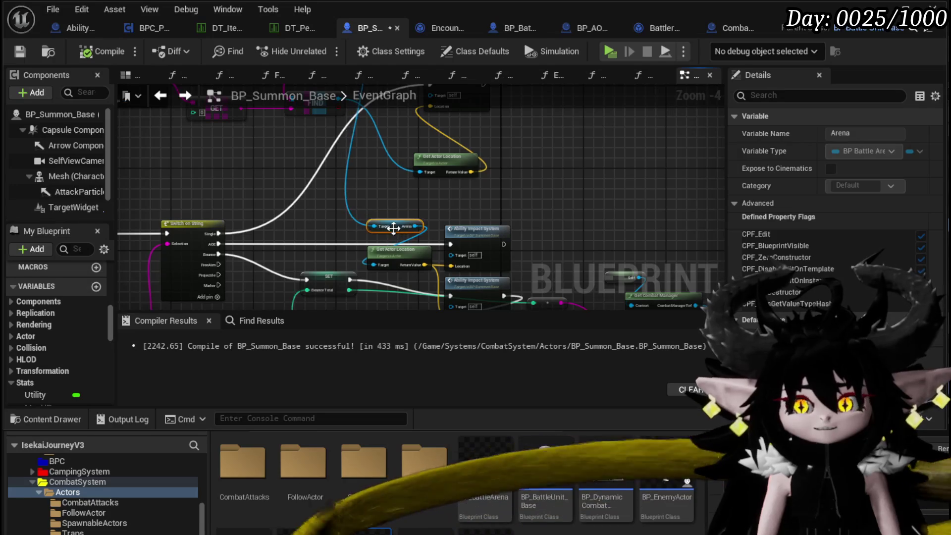
pyautogui.click(407, 206)
pyautogui.moveTo(407, 206)
pyautogui.mouseDown()
pyautogui.moveTo(433, 246)
pyautogui.moveTo(378, 250)
pyautogui.moveTo(388, 255)
pyautogui.moveTo(327, 143)
pyautogui.mouseUp()
# Save BP_Summon_Base, check the encounter and Parse Into Array nodes, and save again
pyautogui.click(20, 51)
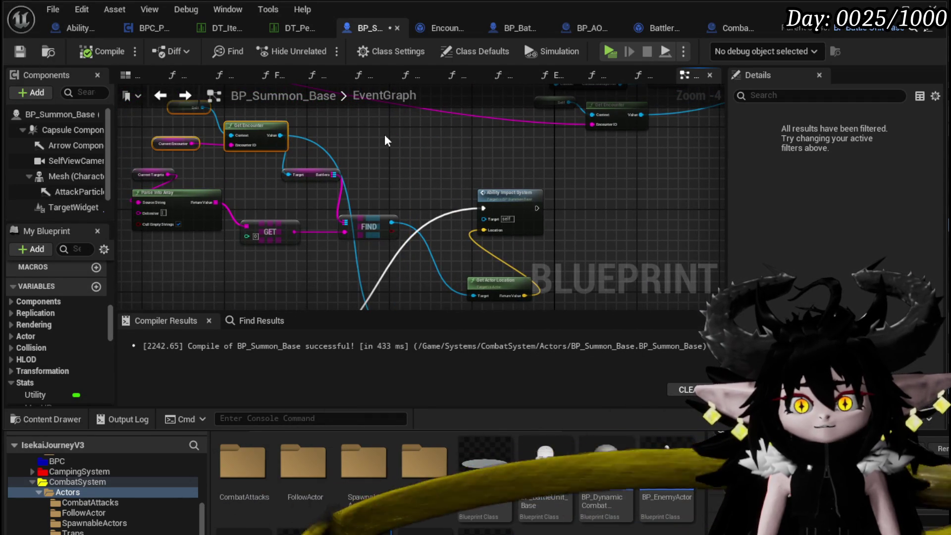
pyautogui.moveTo(387, 141)
pyautogui.mouseDown()
pyautogui.moveTo(431, 155)
pyautogui.moveTo(387, 177)
pyautogui.mouseUp()
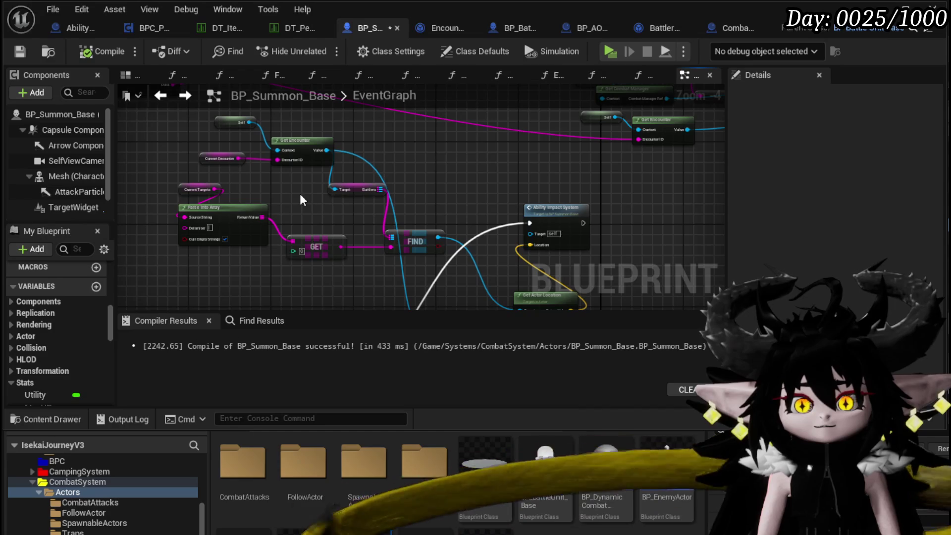
pyautogui.scroll(2, 302, 201)
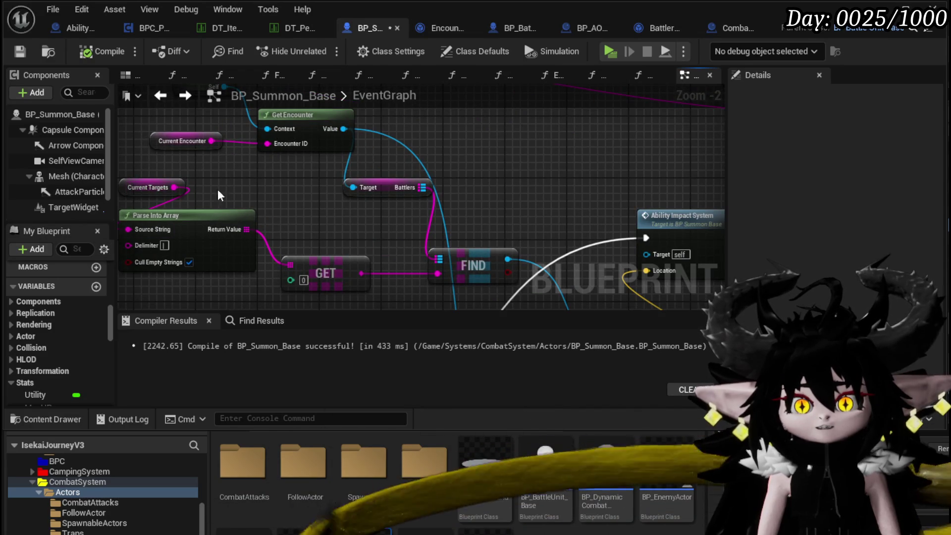
pyautogui.moveTo(221, 195); pyautogui.dragTo(257, 176)
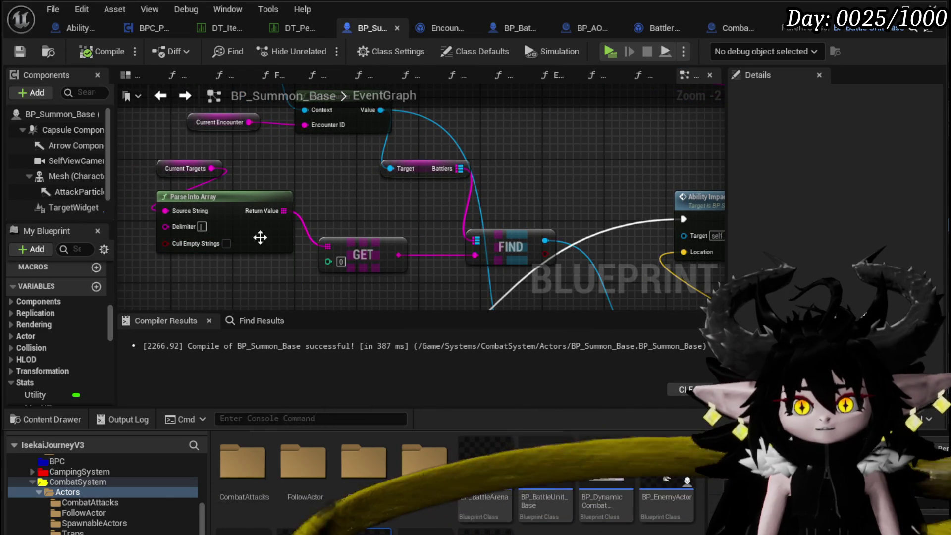
pyautogui.click(21, 52)
pyautogui.moveTo(292, 282)
pyautogui.mouseDown()
pyautogui.moveTo(198, 255)
pyautogui.moveTo(317, 264)
pyautogui.mouseUp()
pyautogui.moveTo(561, 174)
pyautogui.mouseDown()
pyautogui.moveTo(578, 155)
pyautogui.moveTo(443, 227)
pyautogui.moveTo(485, 265)
pyautogui.mouseUp()
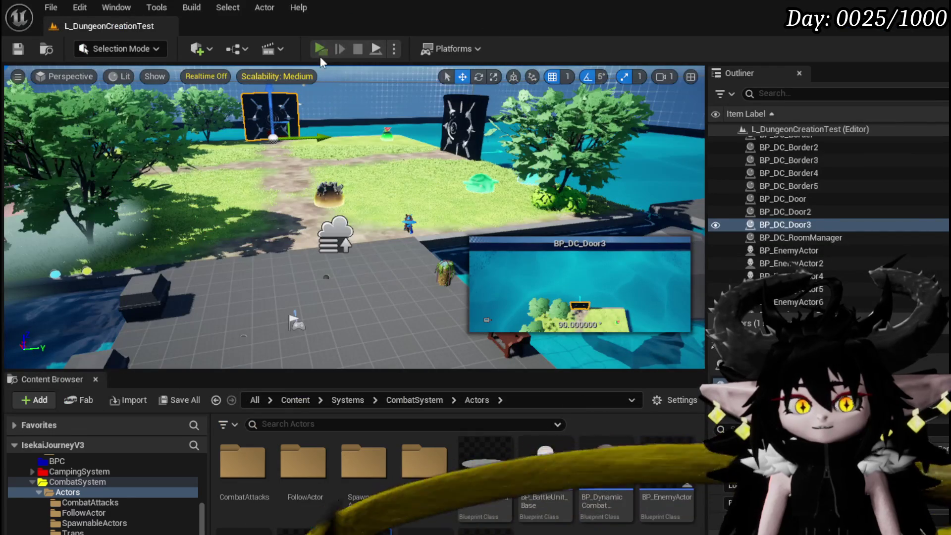
# Start a play-test and add a 30-cost diamond gem slot to Iron_Head in the build menu
pyautogui.click(320, 53)
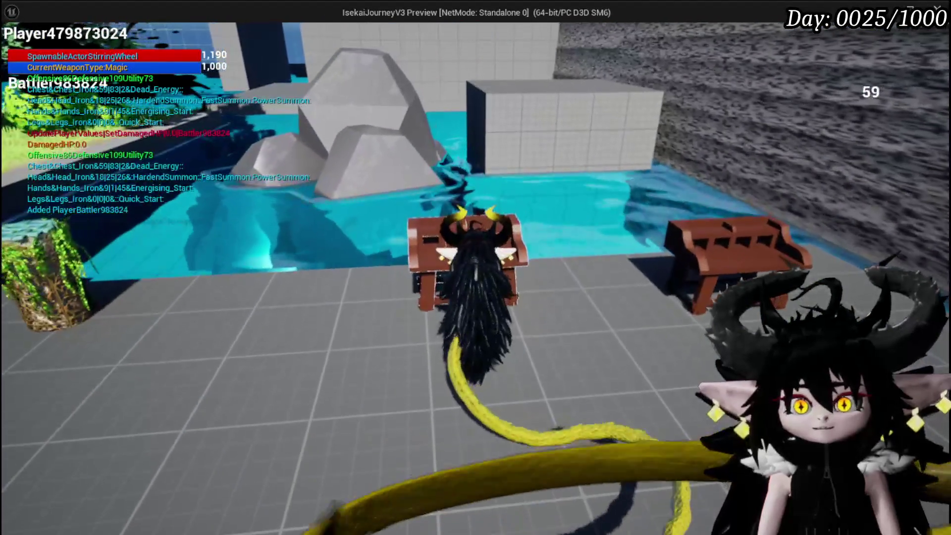
pyautogui.press('Tab')
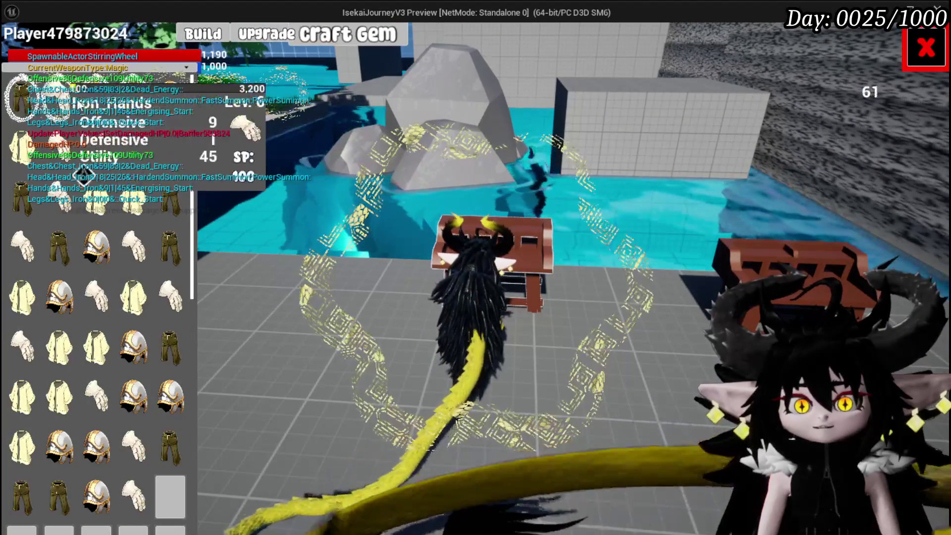
pyautogui.click(552, 331)
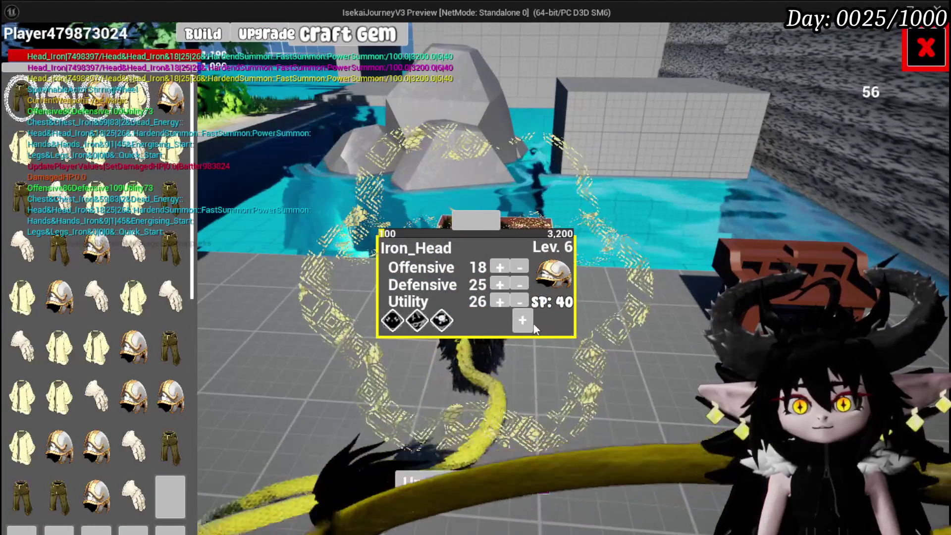
pyautogui.click(522, 321)
pyautogui.click(411, 382)
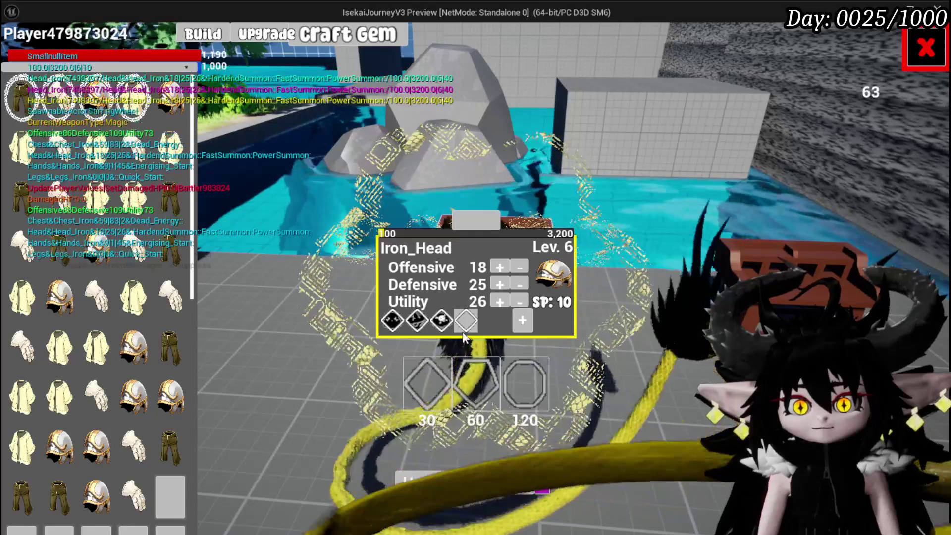
# Craft three Fast Summon gems, bringing essence down to 2217
pyautogui.click(347, 33)
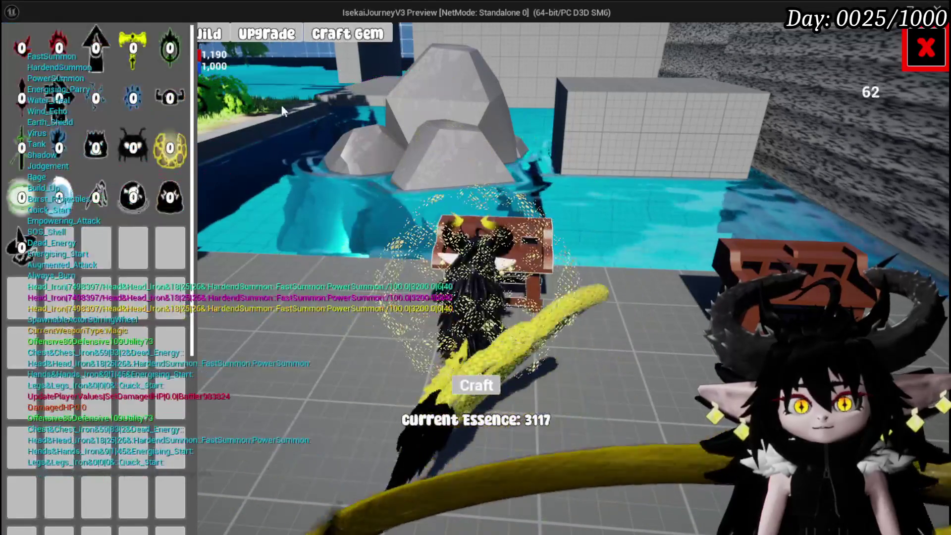
pyautogui.click(479, 386)
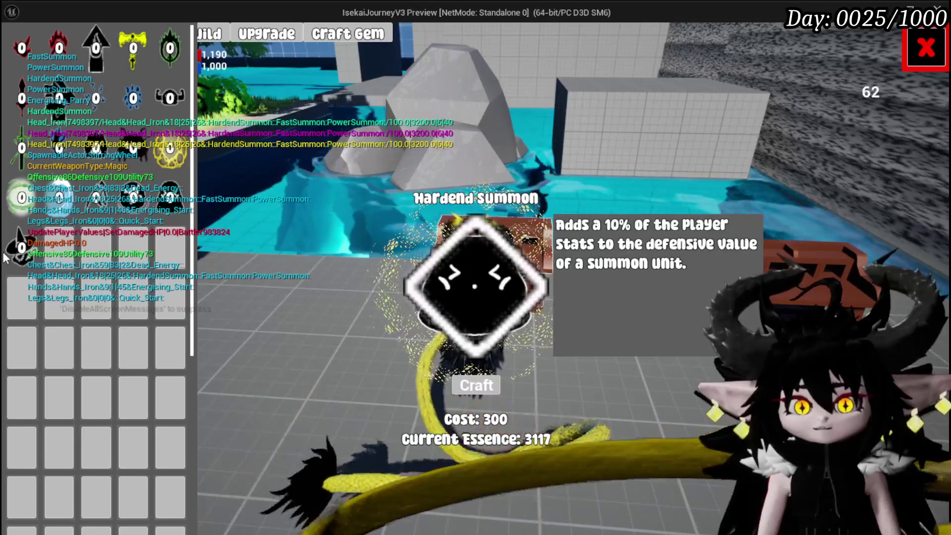
pyautogui.click(477, 385)
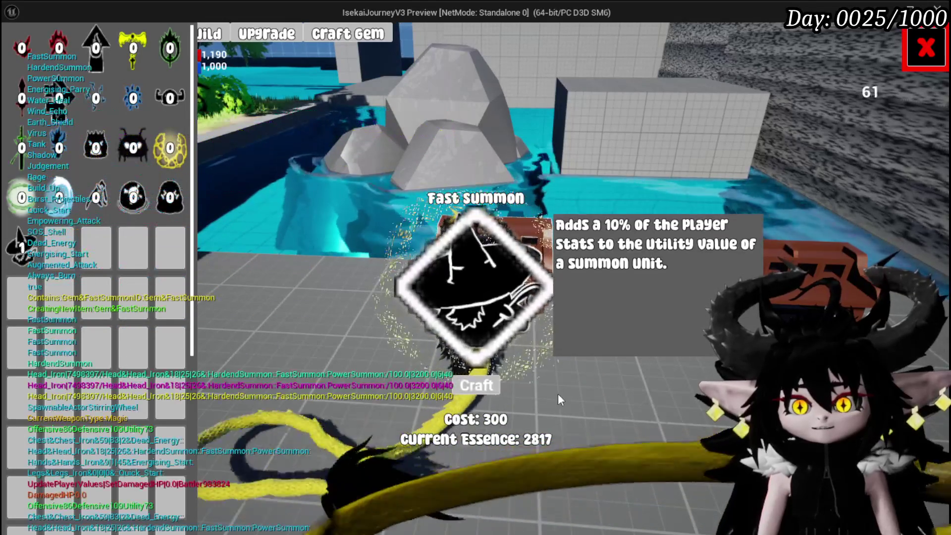
pyautogui.click(488, 386)
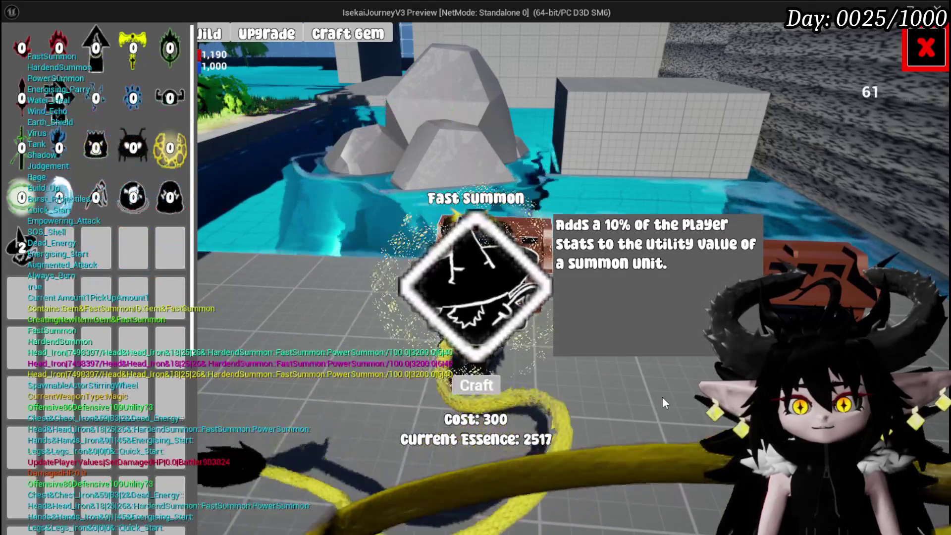
pyautogui.click(477, 385)
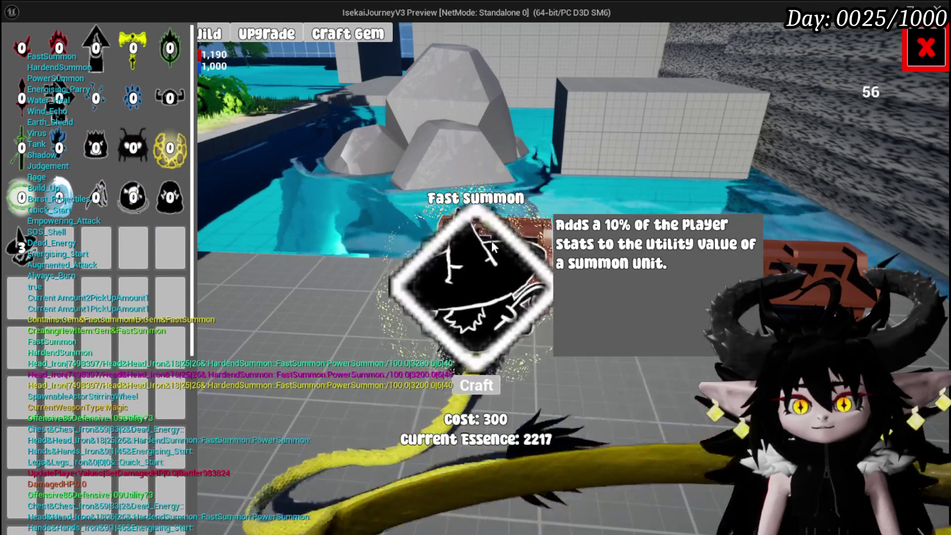
pyautogui.click(203, 34)
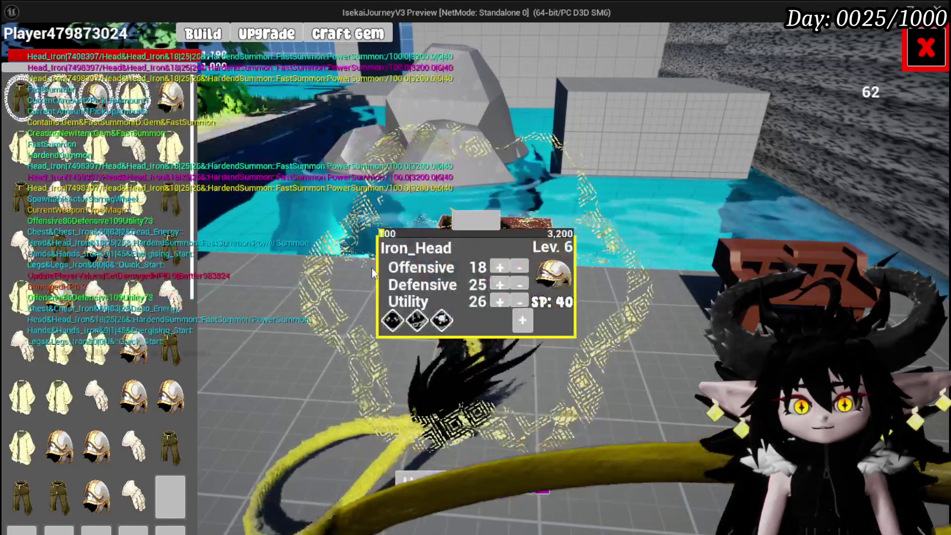
# Add a 30 gem slot to Iron_Head and socket a Fast Summon gem in its fourth slot
pyautogui.click(522, 319)
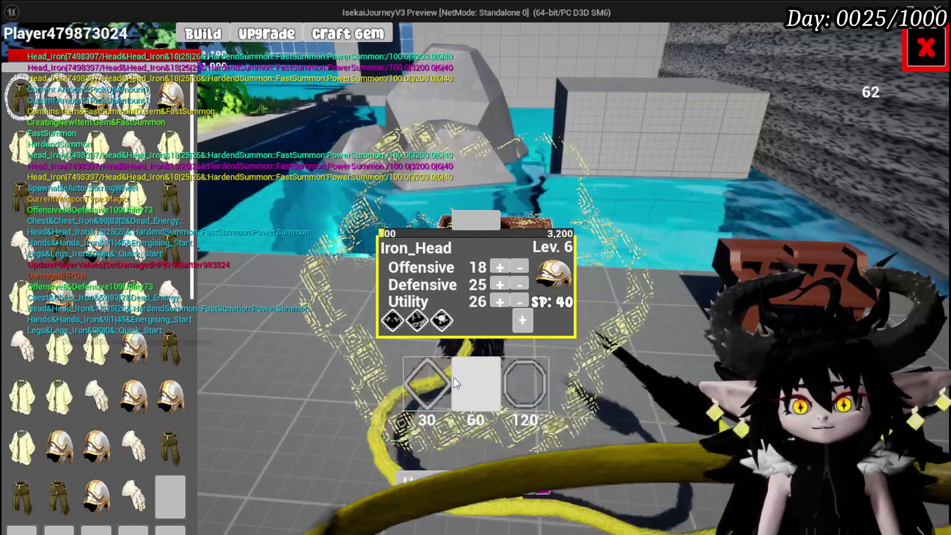
pyautogui.click(429, 383)
pyautogui.click(467, 321)
pyautogui.click(498, 332)
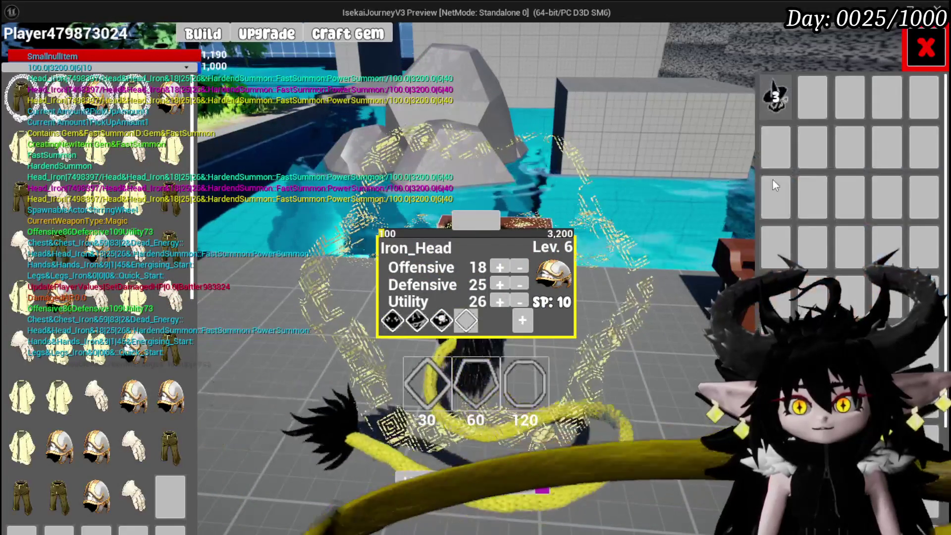
pyautogui.click(776, 96)
pyautogui.click(734, 100)
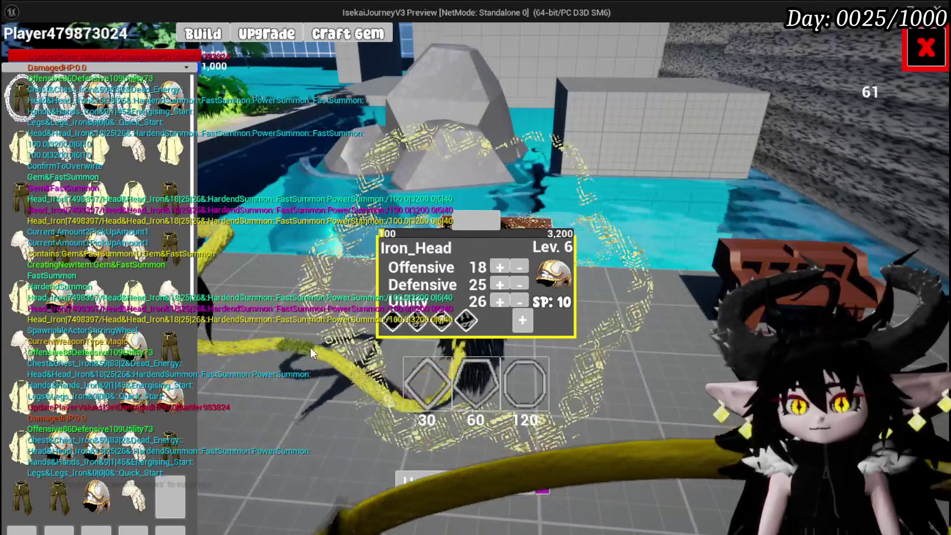
pyautogui.click(507, 218)
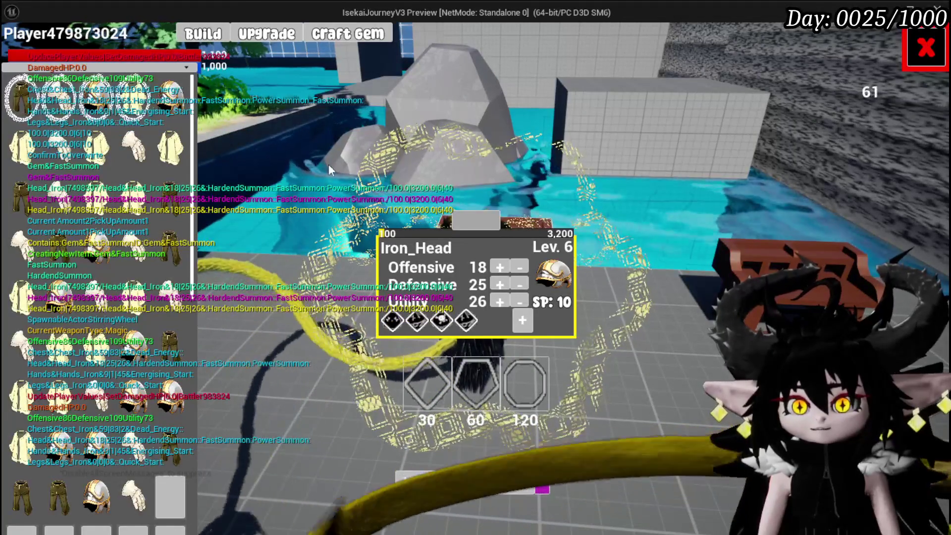
# Load Iron_Hands, add two gem slots, and socket a Fast Summon gem into it
pyautogui.moveTo(132, 107)
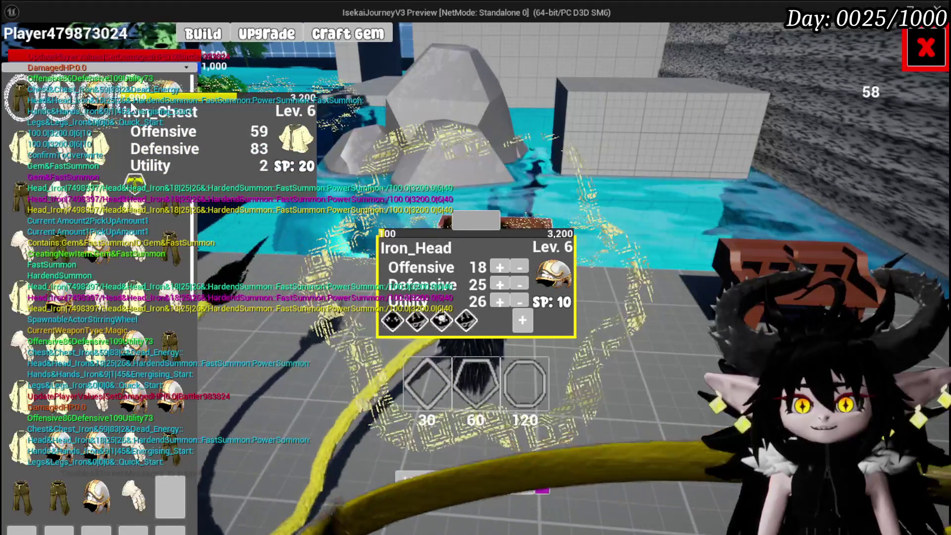
pyautogui.moveTo(60, 103)
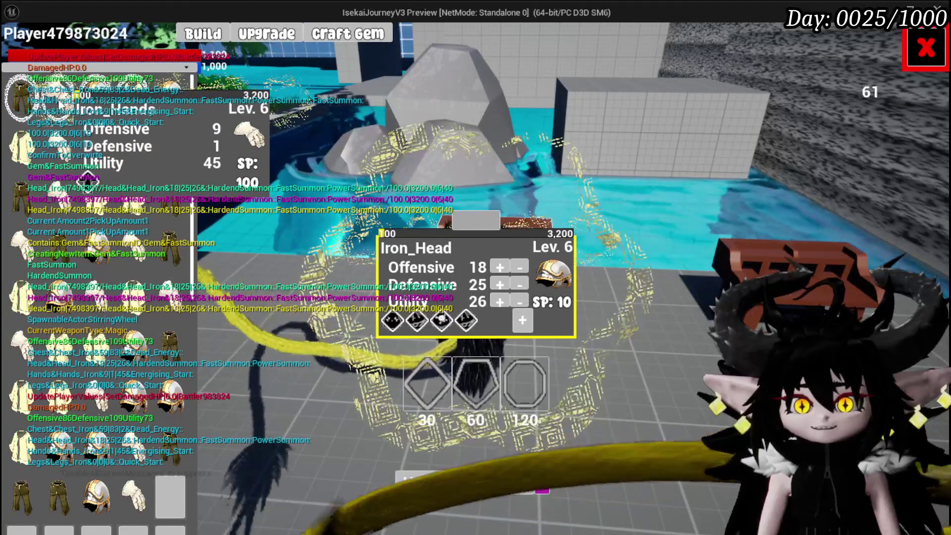
pyautogui.moveTo(60, 103); pyautogui.dragTo(438, 301)
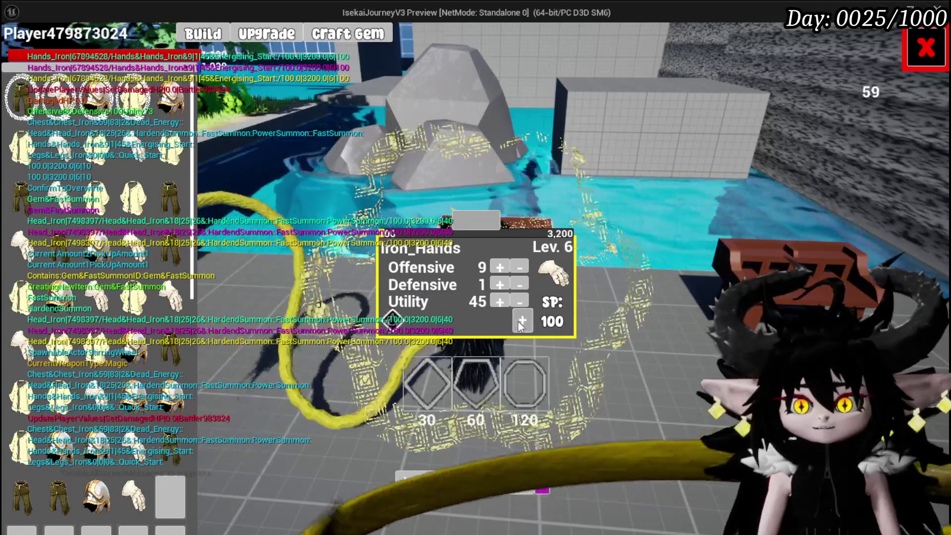
pyautogui.click(415, 397)
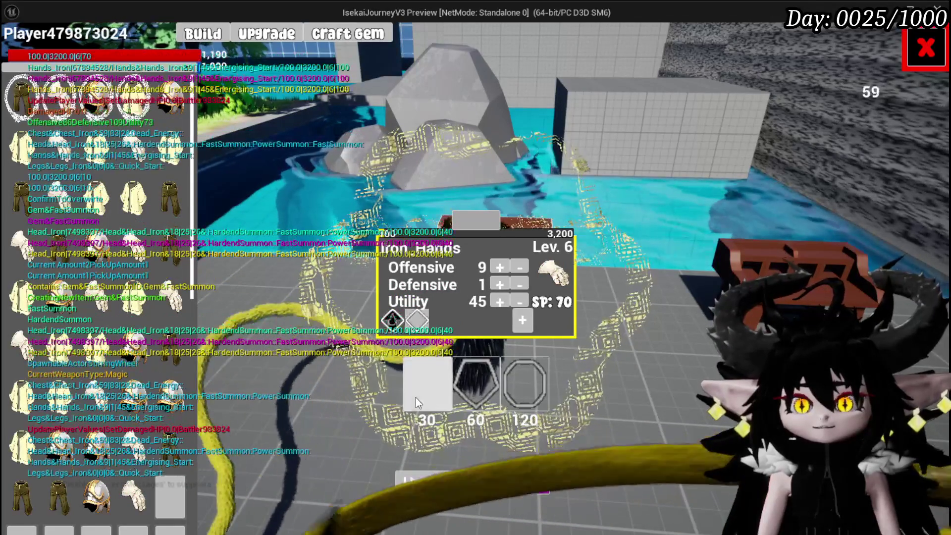
pyautogui.click(423, 396)
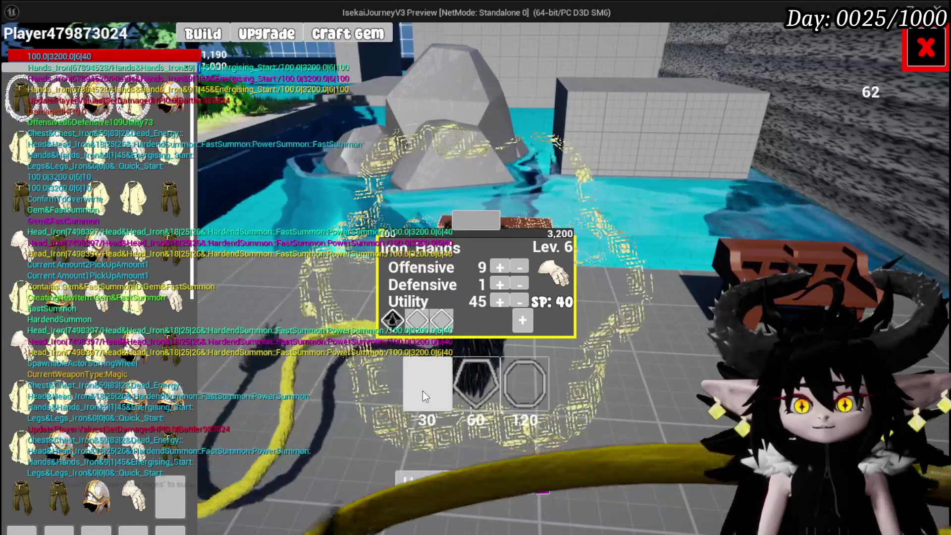
pyautogui.click(434, 325)
pyautogui.click(435, 325)
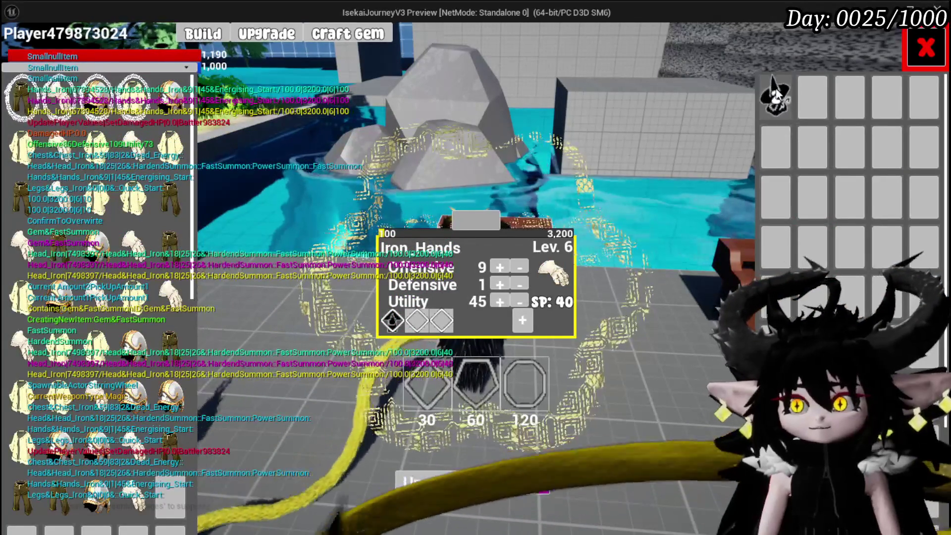
pyautogui.click(440, 323)
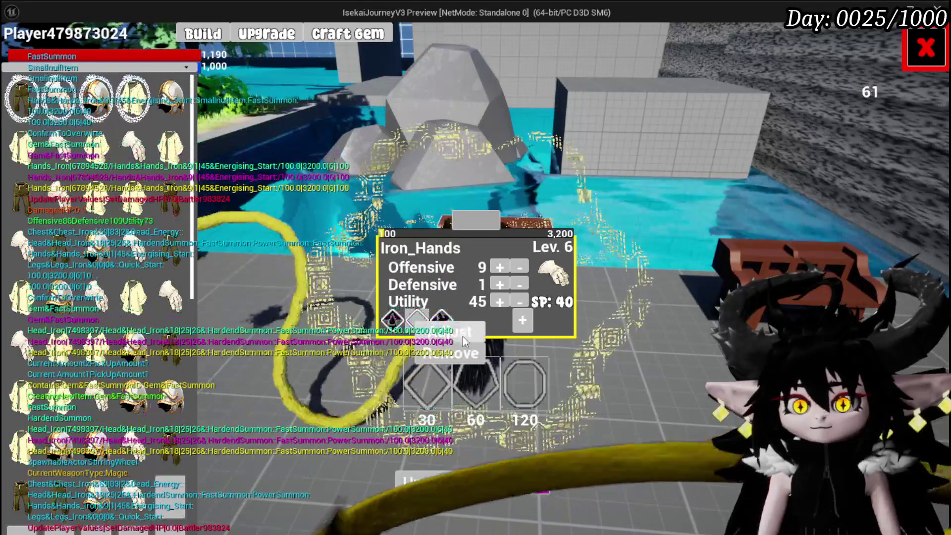
pyautogui.click(462, 336)
pyautogui.click(777, 132)
pyautogui.click(742, 114)
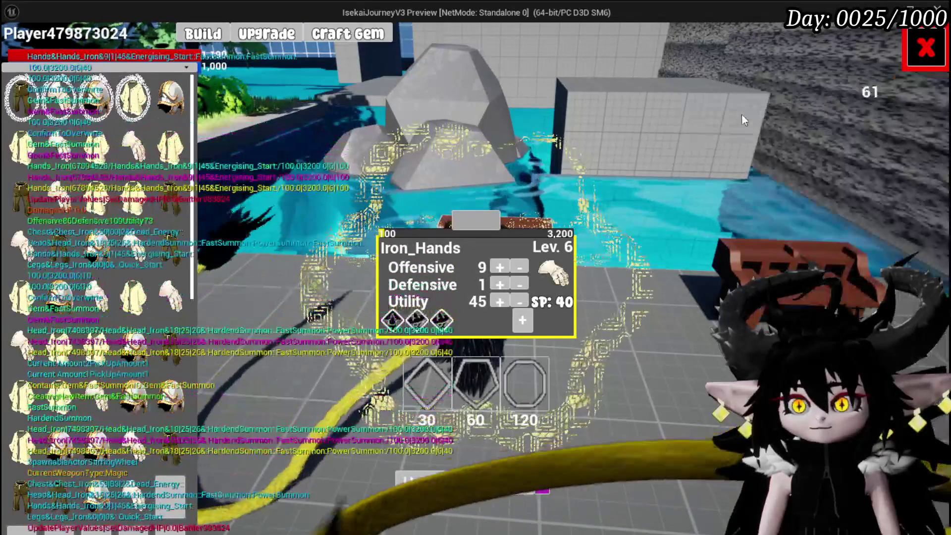
# Spend six skill points on Iron_Hands' Defensive stat and apply the upgrade
pyautogui.click(500, 283)
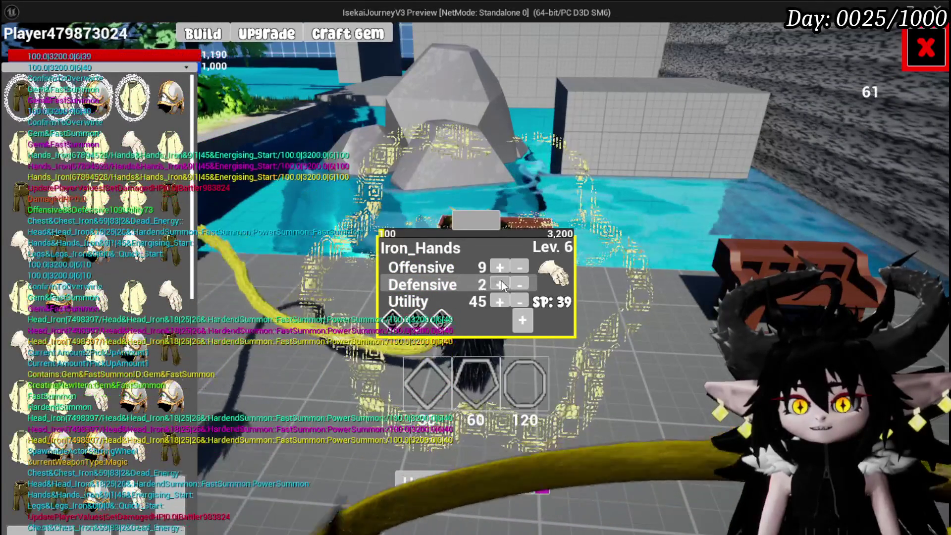
pyautogui.click(500, 282)
pyautogui.click(500, 282)
pyautogui.click(500, 283)
pyautogui.click(500, 283)
pyautogui.click(500, 283)
pyautogui.click(501, 281)
pyautogui.click(502, 281)
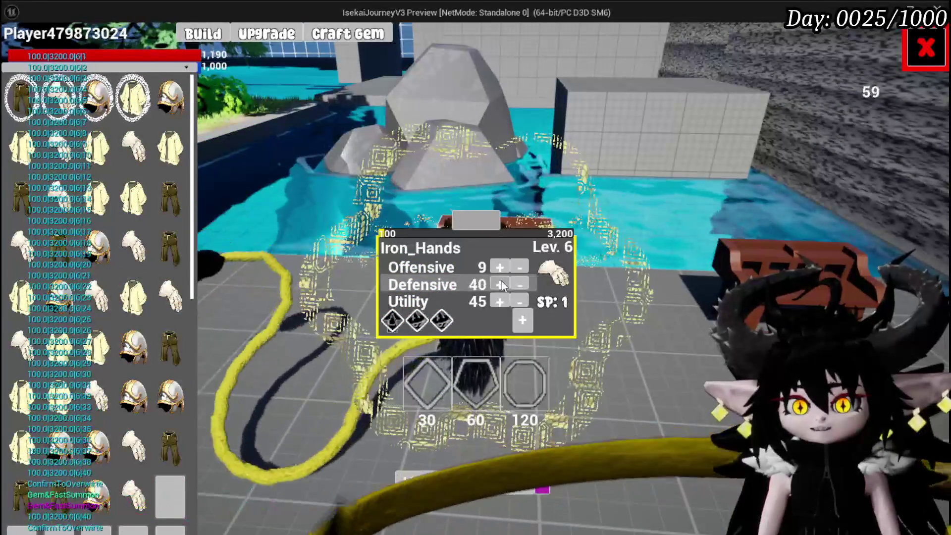
pyautogui.click(502, 280)
pyautogui.click(426, 479)
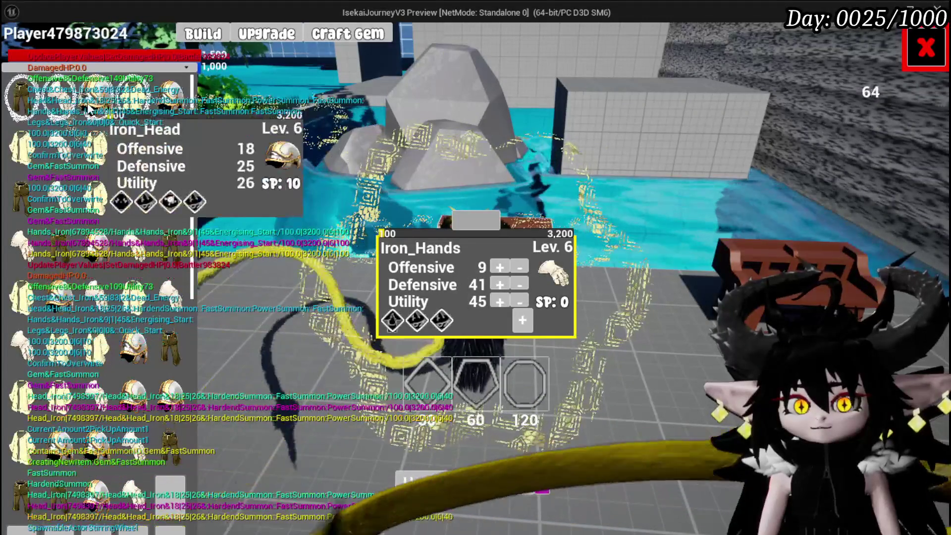
# Raise Defensive to 35 on Iron_Head and to 70 on Iron_Legs with remaining skill points
pyautogui.click(91, 106)
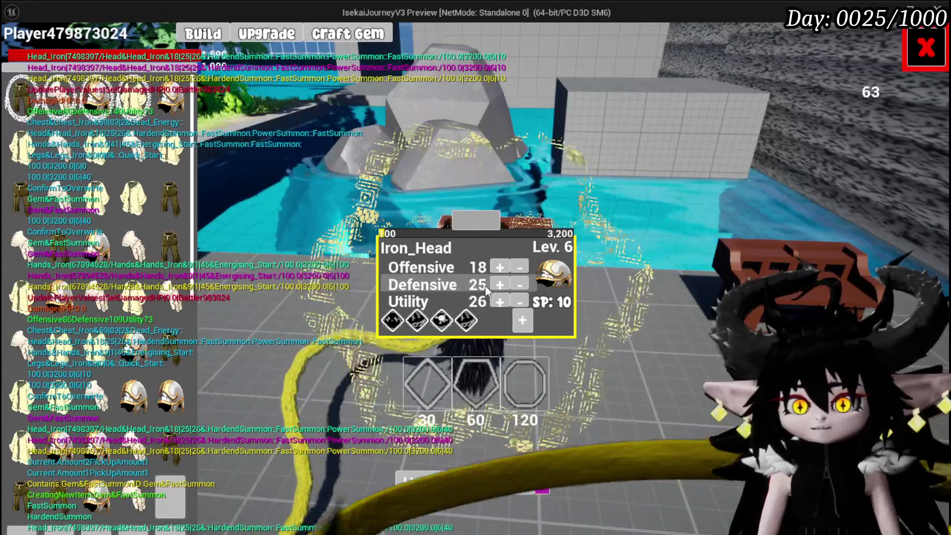
pyautogui.click(498, 284)
pyautogui.click(498, 283)
pyautogui.click(498, 284)
pyautogui.click(496, 285)
pyautogui.click(497, 285)
pyautogui.click(496, 284)
pyautogui.click(496, 285)
pyautogui.click(496, 285)
pyautogui.click(497, 285)
pyautogui.click(496, 285)
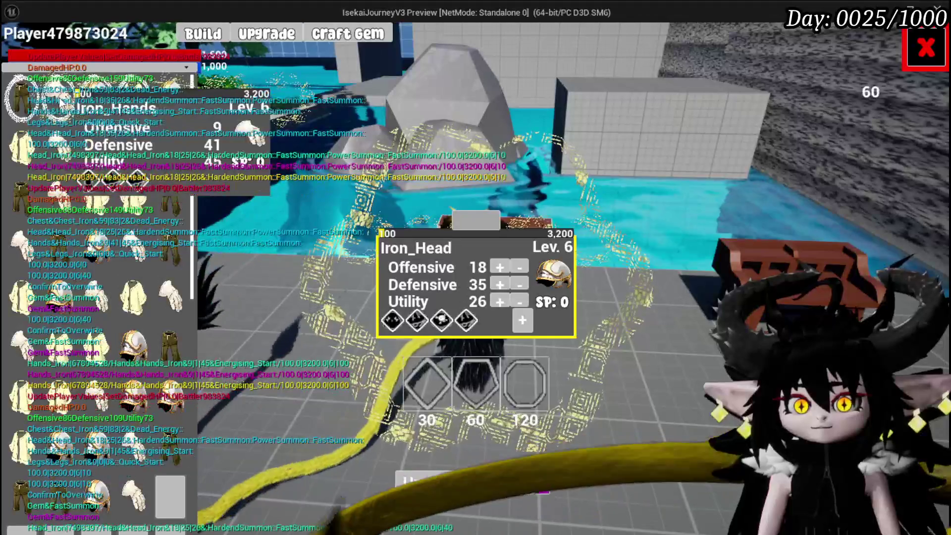
pyautogui.click(169, 195)
pyautogui.moveTo(498, 280); pyautogui.dragTo(498, 280)
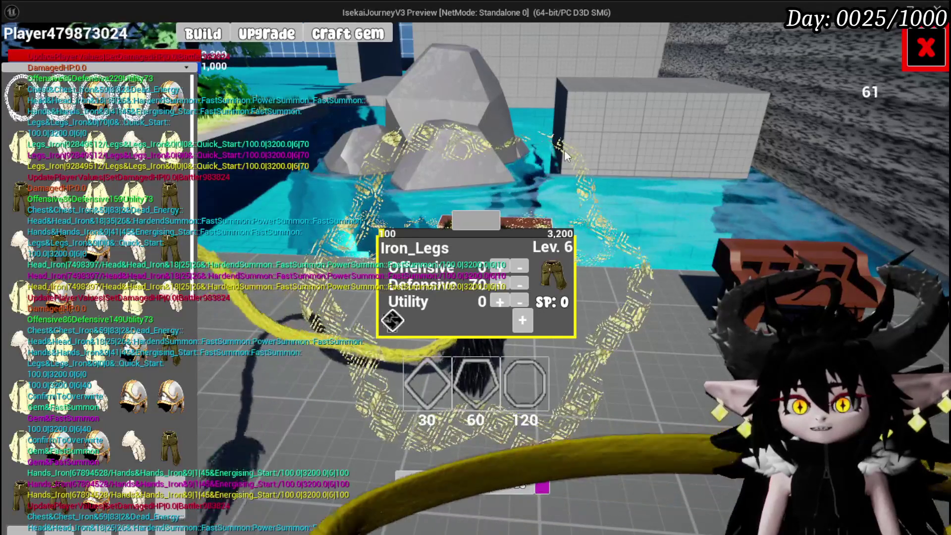
# Save the game, walk to the spiky golden creature and start the battle
pyautogui.press('Escape')
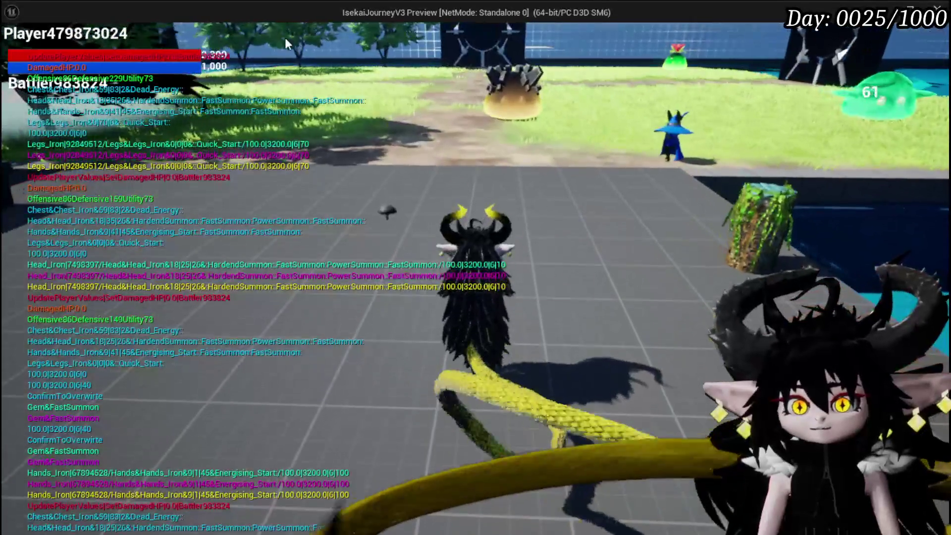
pyautogui.press('Escape')
pyautogui.click(410, 267)
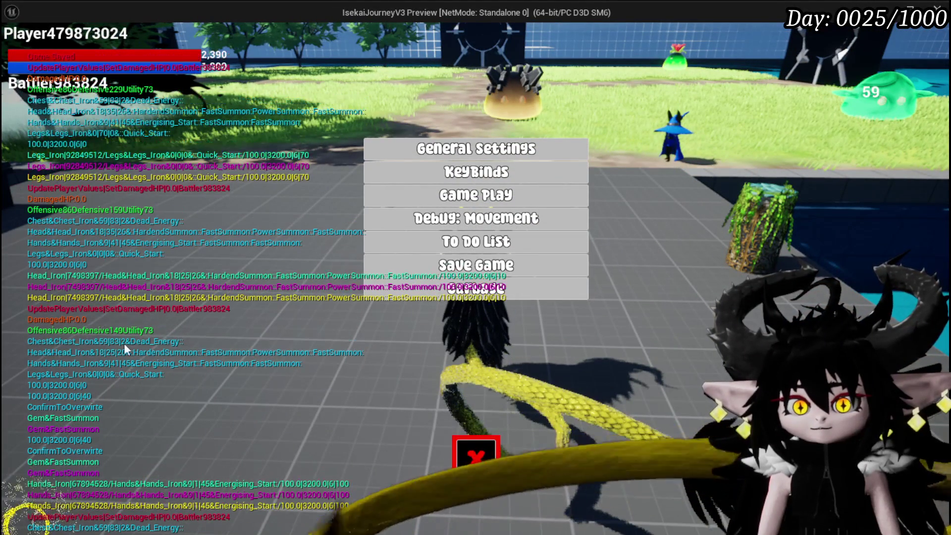
pyautogui.click(468, 458)
pyautogui.press('w')
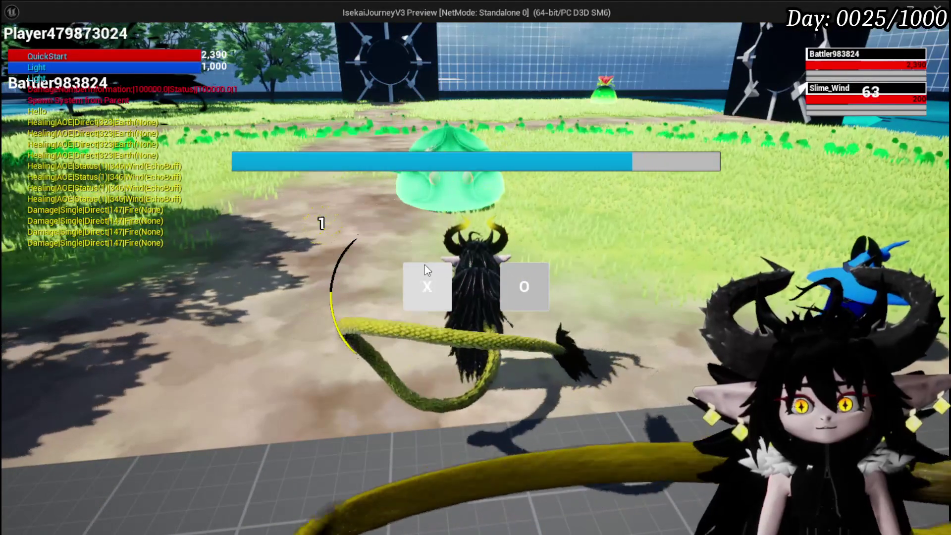
pyautogui.click(424, 268)
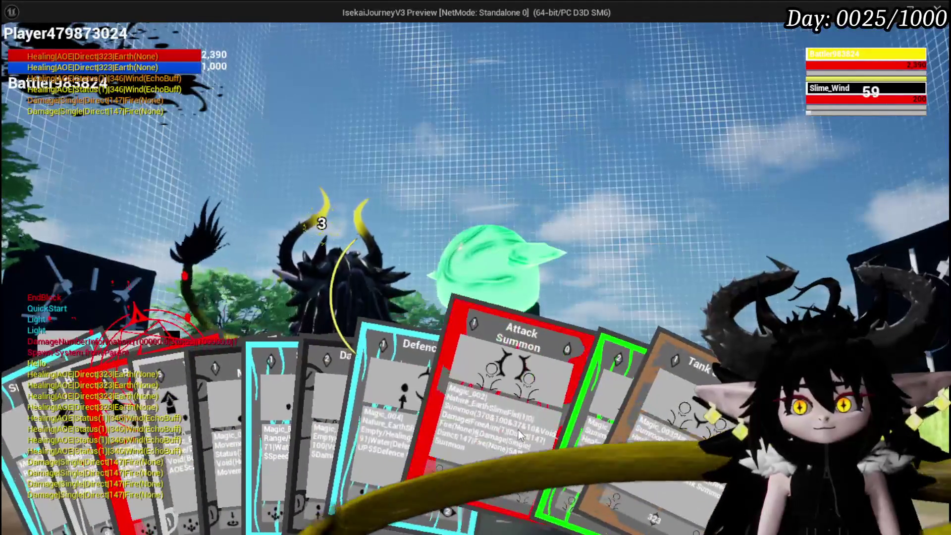
# Cast three Attack Summons, answer the X/O prompts and confirm the summon attack on the Water Slimes
pyautogui.click(518, 430)
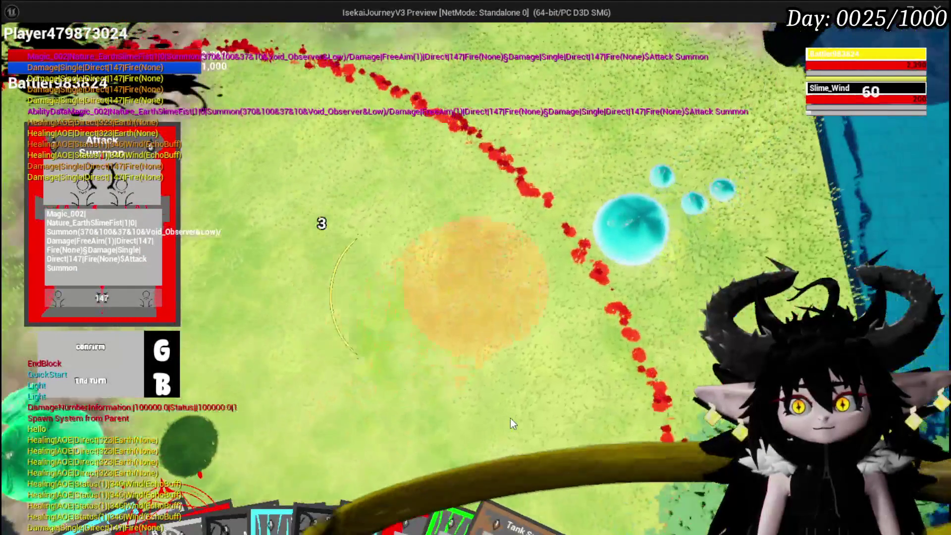
pyautogui.press('g')
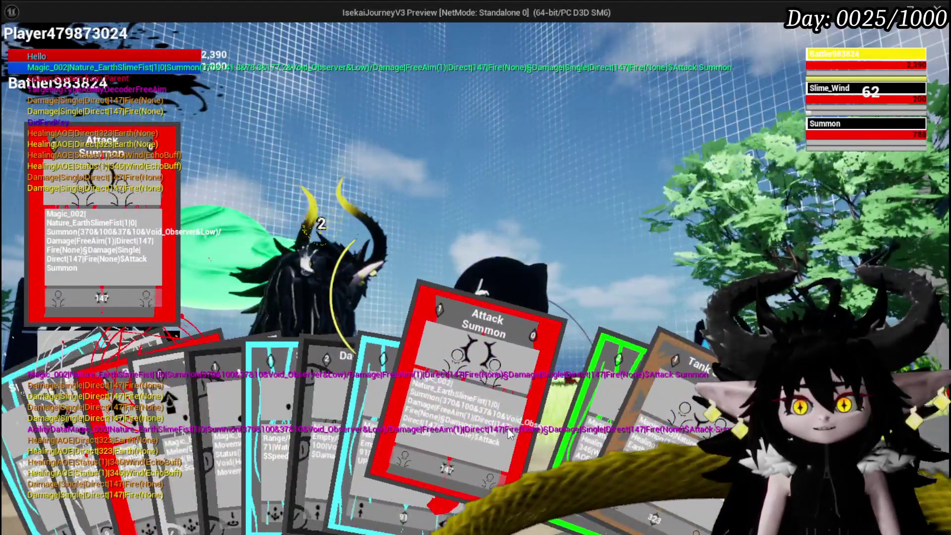
pyautogui.click(510, 433)
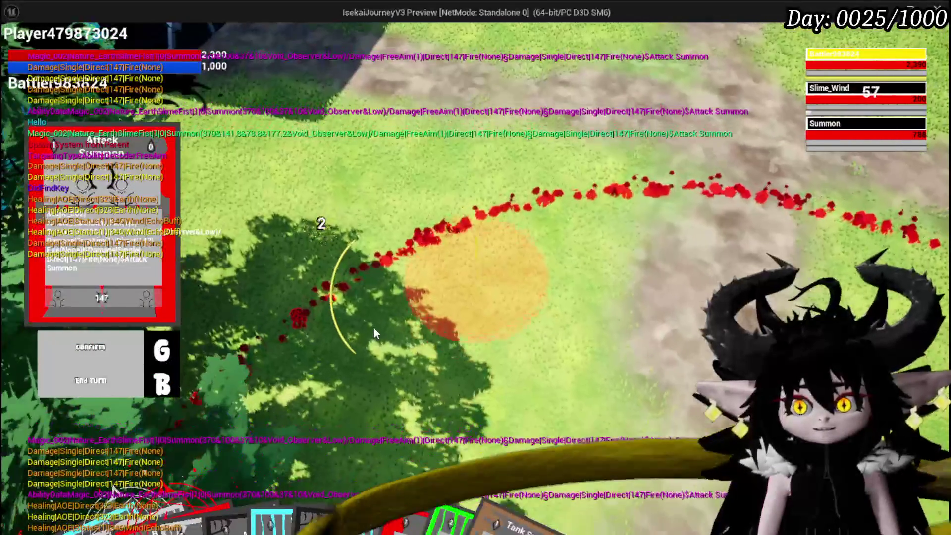
pyautogui.press('g')
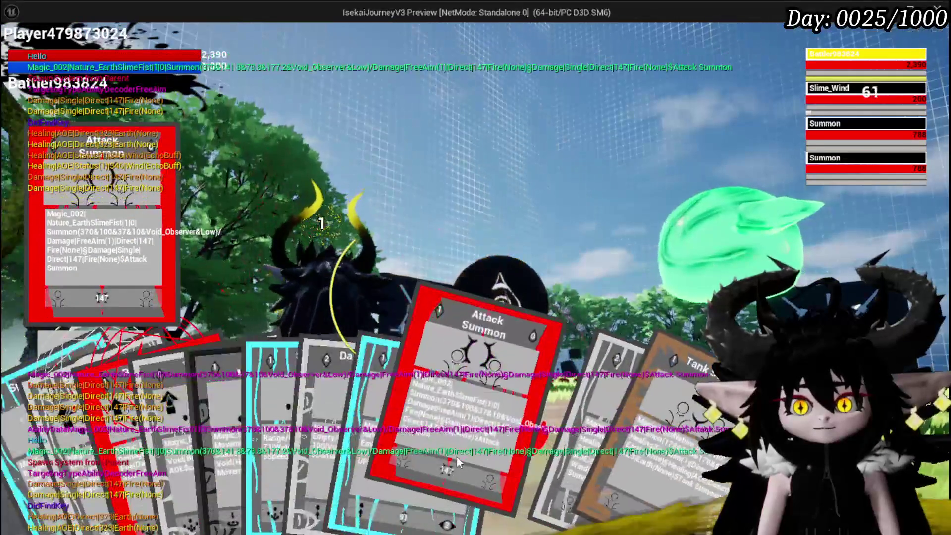
pyautogui.click(457, 394)
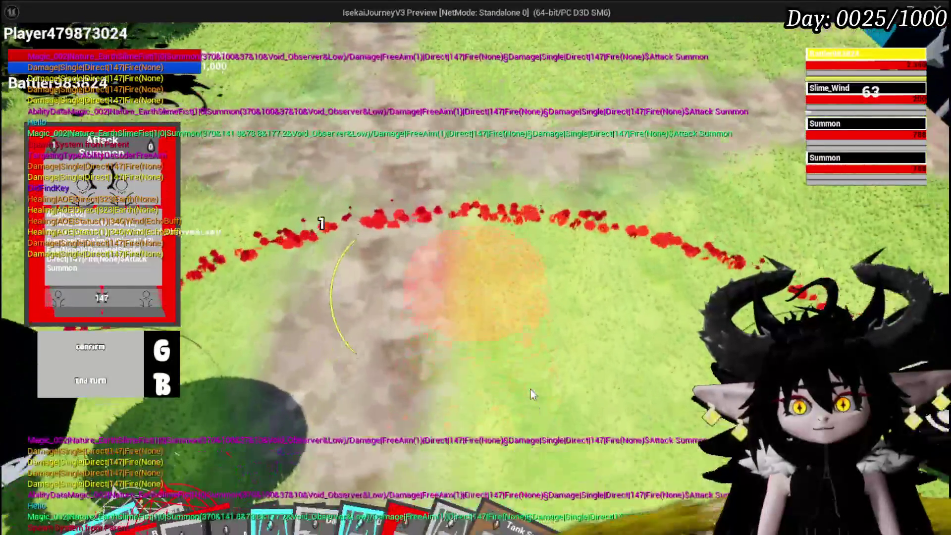
pyautogui.press('g')
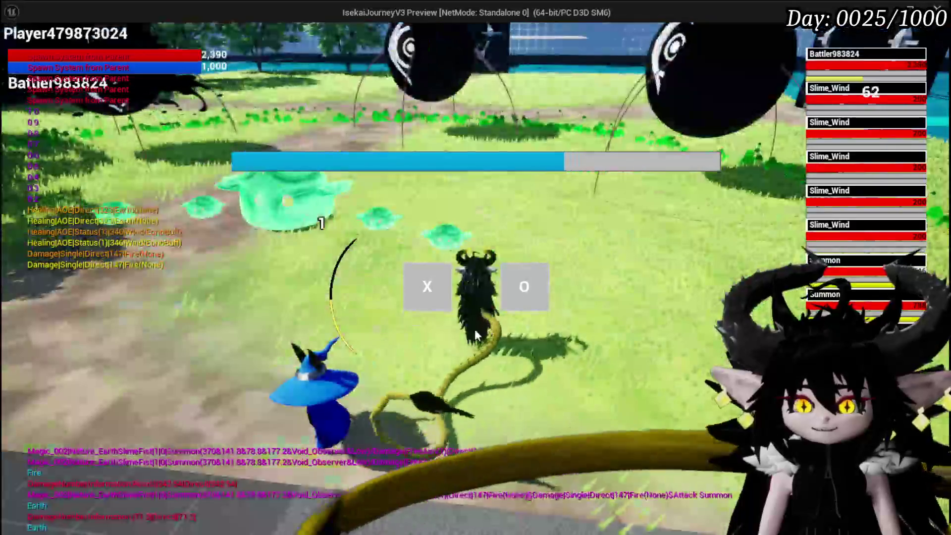
pyautogui.press('x')
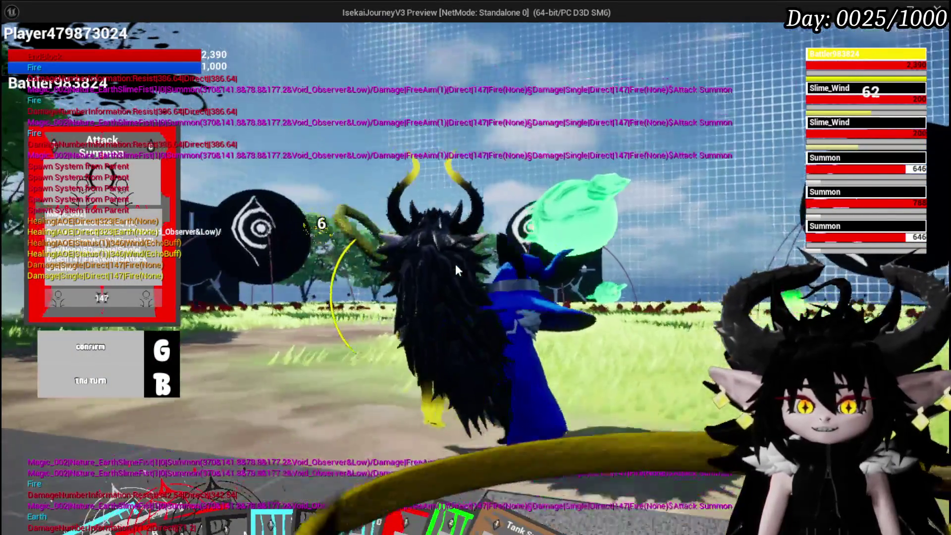
pyautogui.press('g')
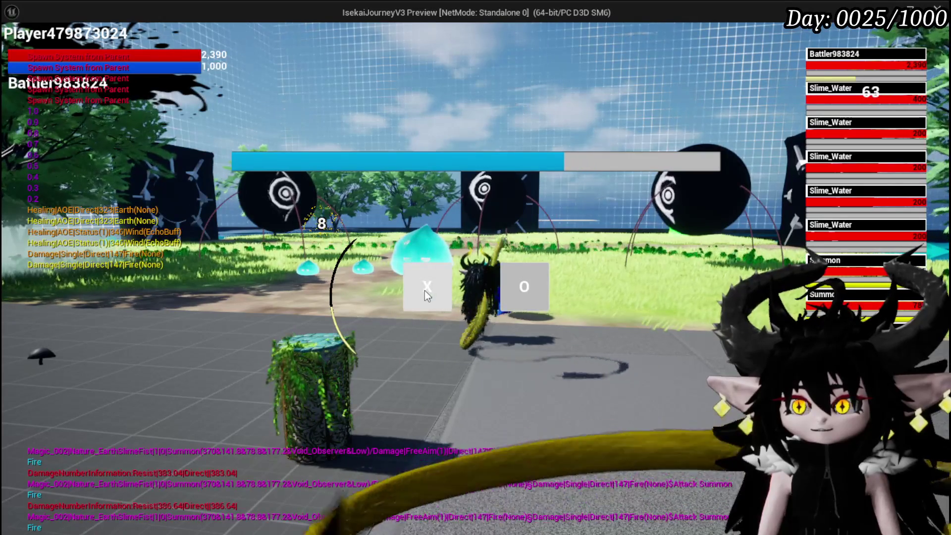
pyautogui.click(424, 290)
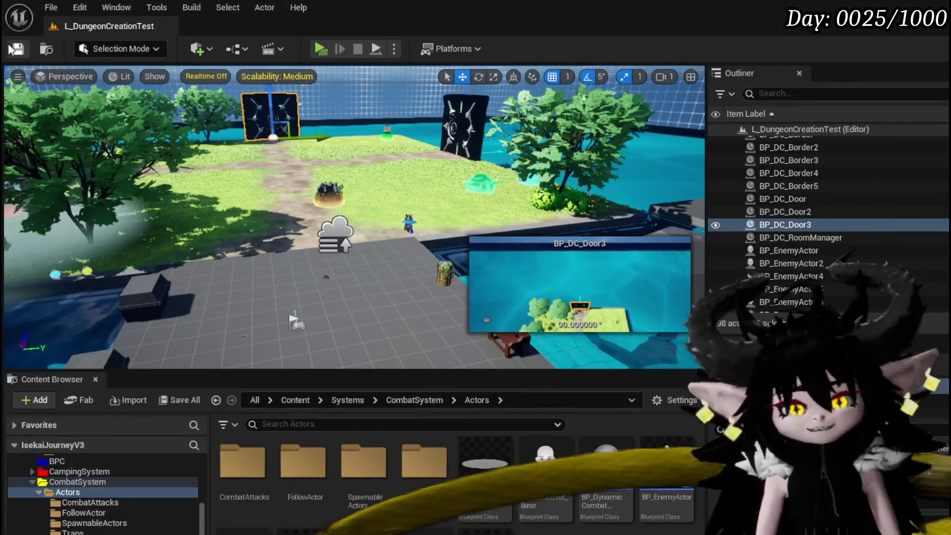
# Save the L_DungeonCreationTest level and all modified packages
pyautogui.click(10, 47)
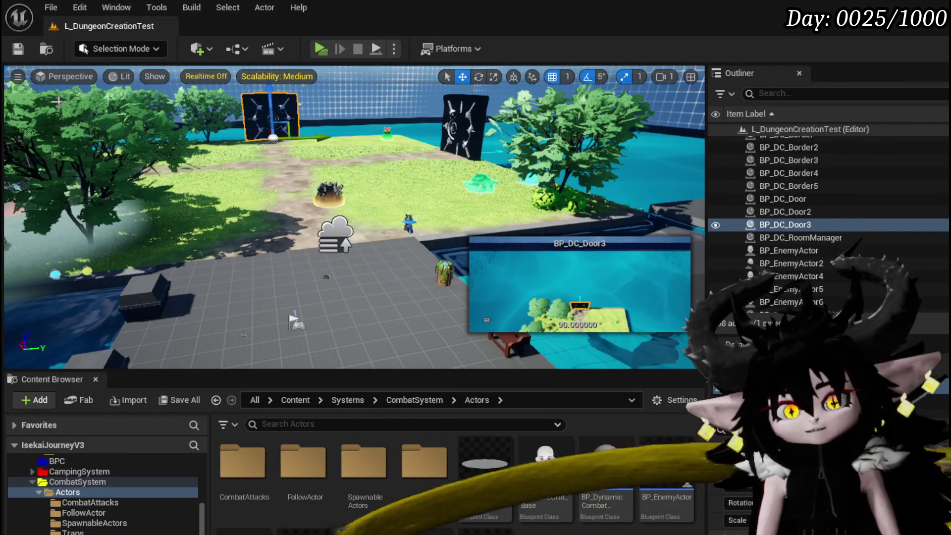
pyautogui.click(23, 47)
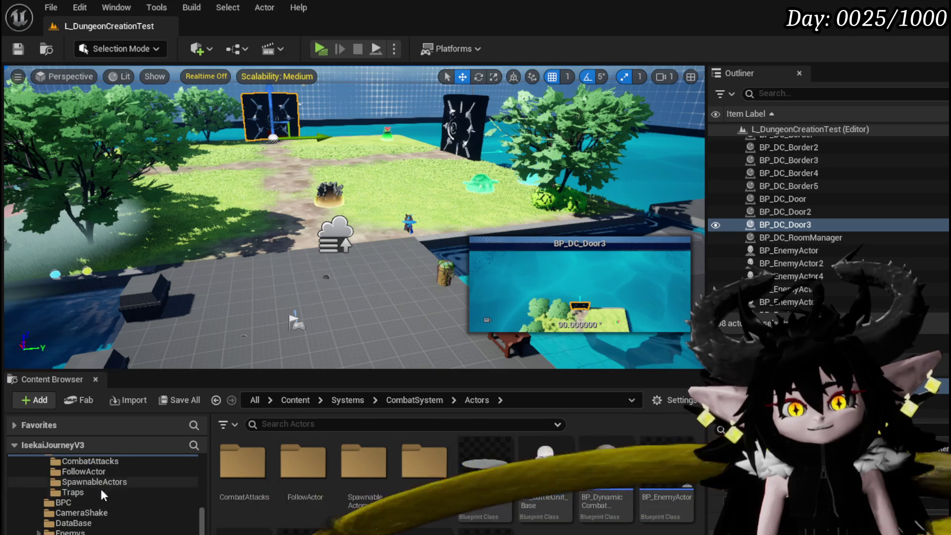
pyautogui.scroll(3, 102, 489)
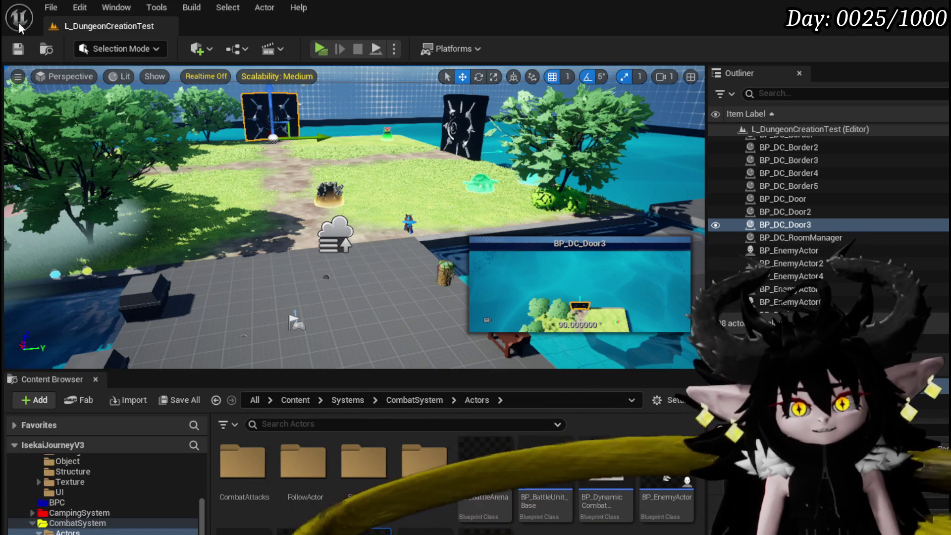
pyautogui.click(180, 400)
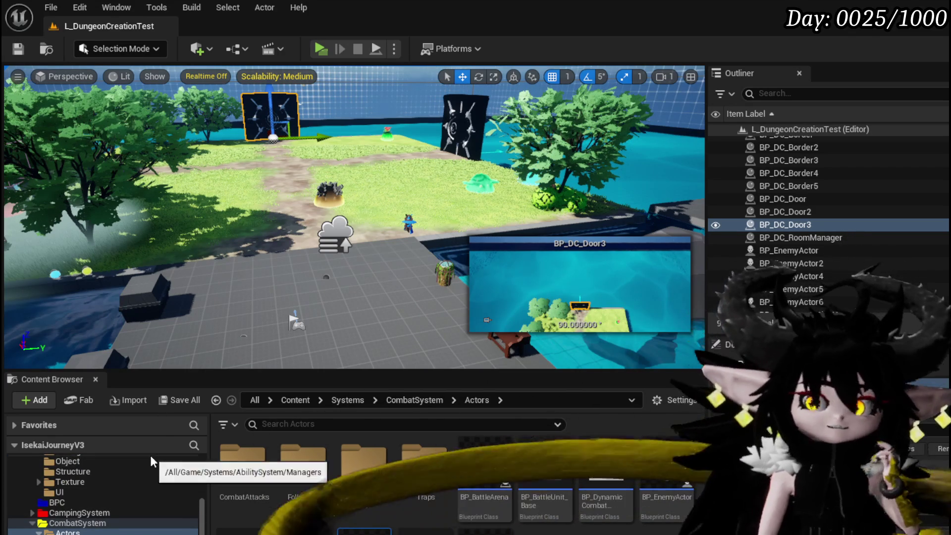
# In BP_Summon_Base, add an Is Valid node from the FIND node's found-battler output
pyautogui.hotkey('alt', 'Tab')
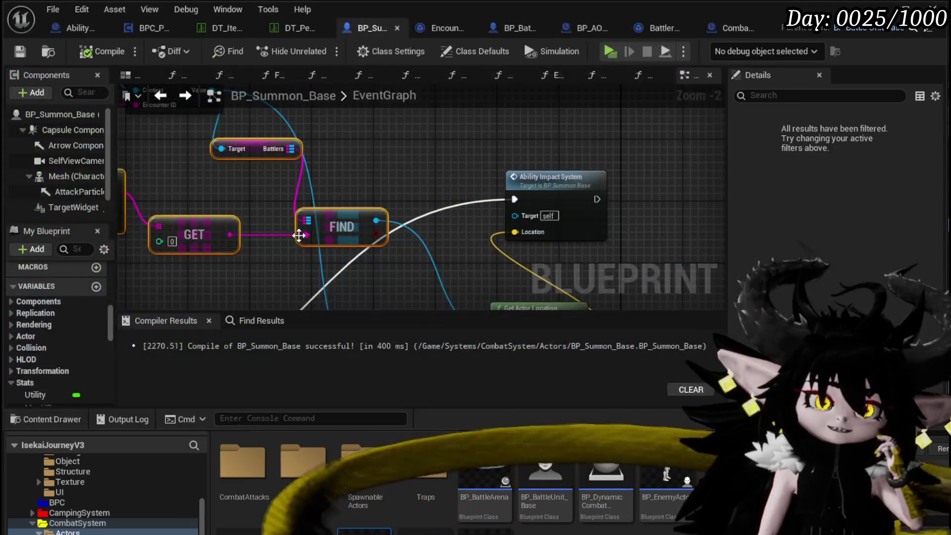
pyautogui.moveTo(498, 308); pyautogui.dragTo(421, 274)
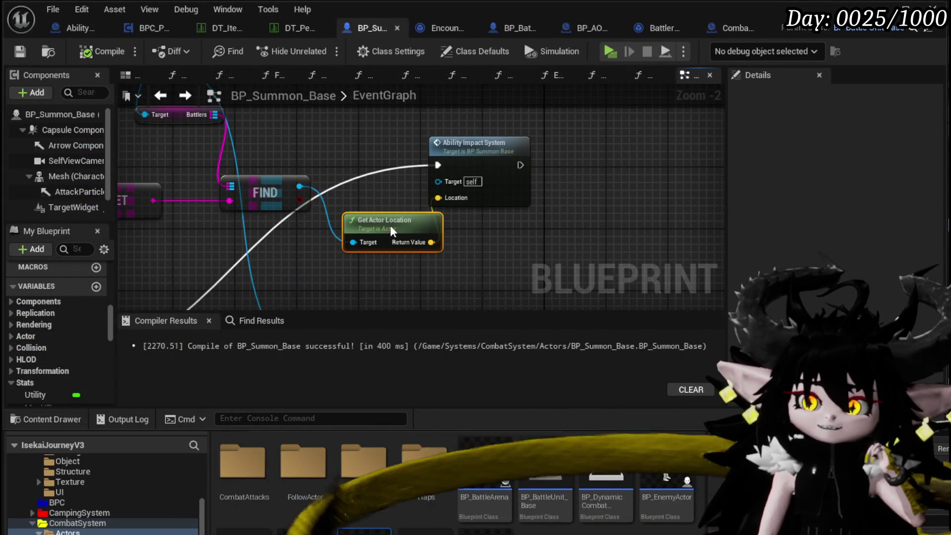
pyautogui.moveTo(391, 230)
pyautogui.mouseDown()
pyautogui.moveTo(515, 263)
pyautogui.moveTo(600, 243)
pyautogui.moveTo(563, 194)
pyautogui.moveTo(276, 136)
pyautogui.moveTo(403, 148)
pyautogui.moveTo(226, 141)
pyautogui.moveTo(311, 140)
pyautogui.moveTo(331, 219)
pyautogui.mouseUp()
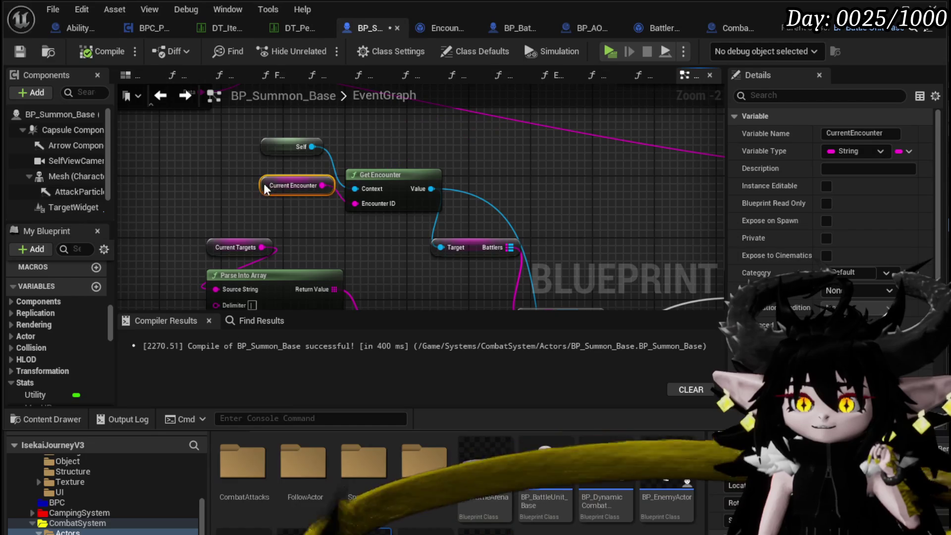
pyautogui.moveTo(264, 207)
pyautogui.mouseDown()
pyautogui.moveTo(239, 155)
pyautogui.moveTo(297, 178)
pyautogui.moveTo(140, 159)
pyautogui.mouseUp()
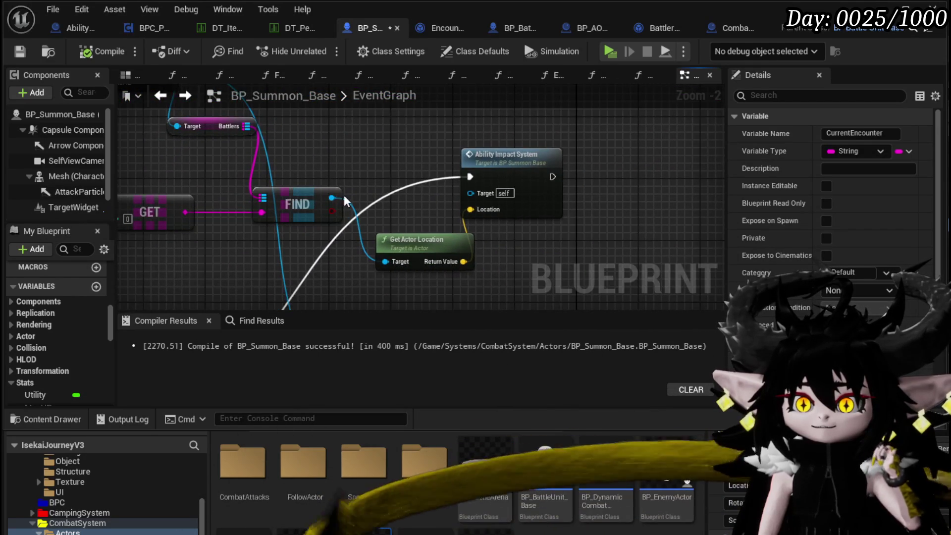
pyautogui.moveTo(331, 198); pyautogui.dragTo(366, 201)
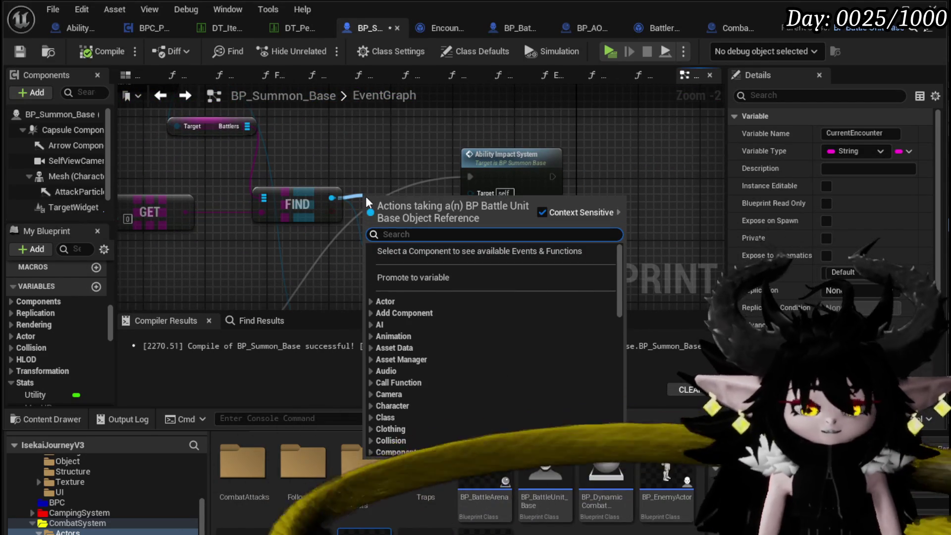
pyautogui.write('is Val')
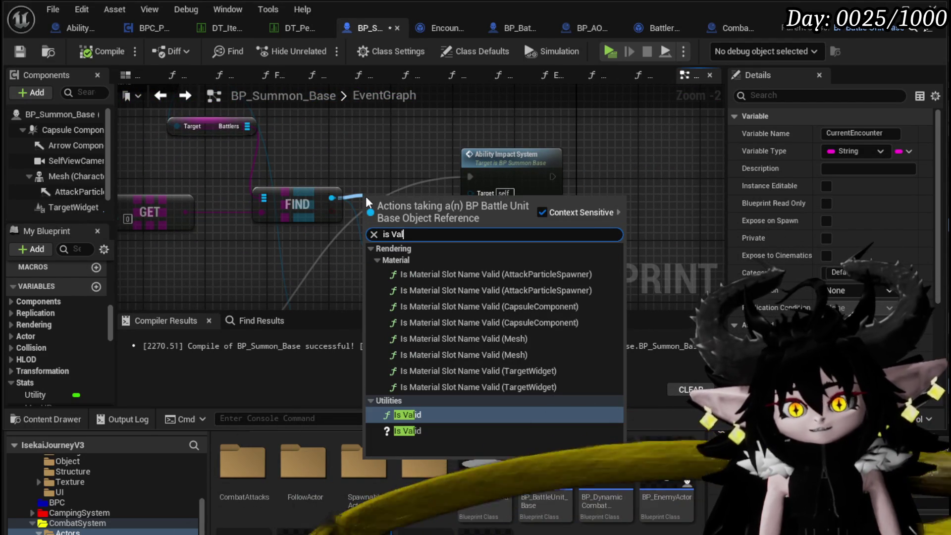
pyautogui.click(415, 431)
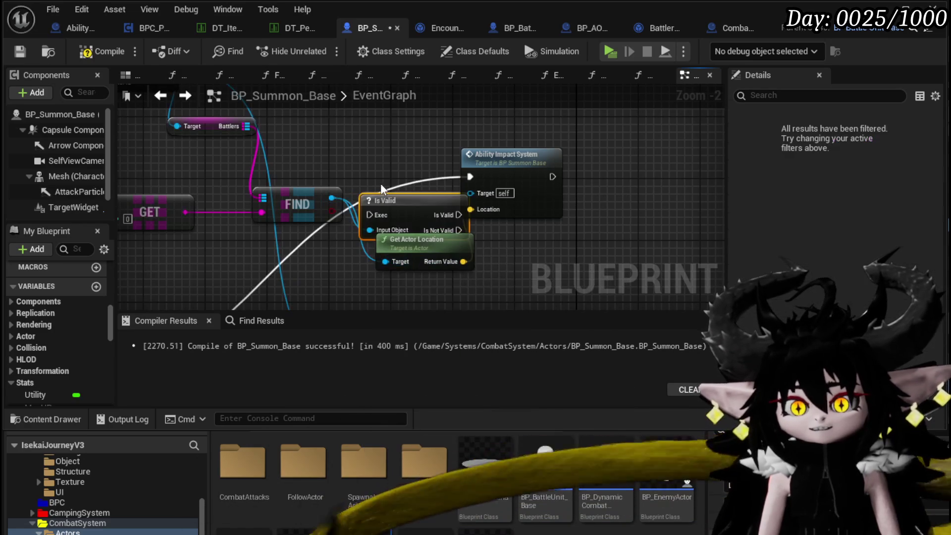
pyautogui.moveTo(524, 169); pyautogui.dragTo(403, 200)
# Place Is Valid before Ability Impact System and wire the found battler into its Input Object
pyautogui.moveTo(303, 241); pyautogui.dragTo(334, 221)
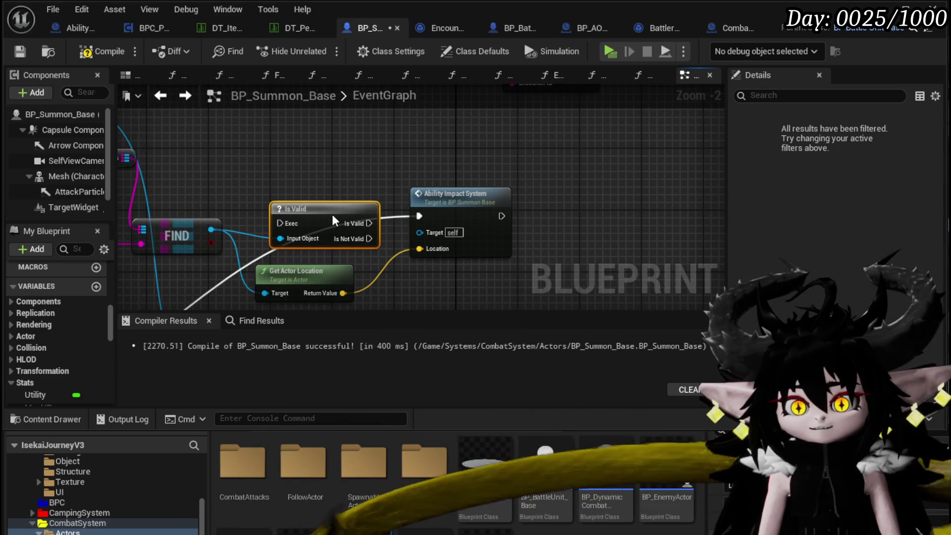
pyautogui.hotkey('ctrl', 'z')
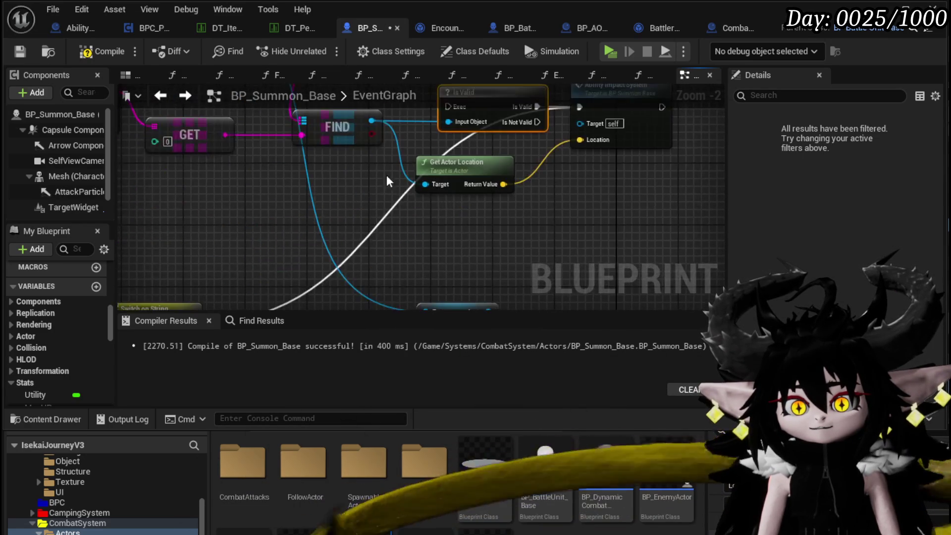
pyautogui.moveTo(375, 131); pyautogui.dragTo(497, 173)
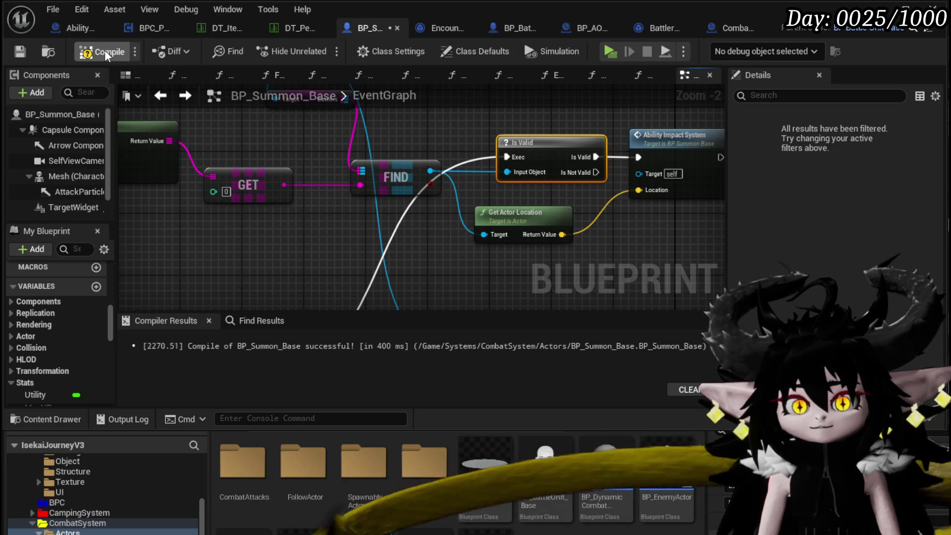
pyautogui.moveTo(336, 219); pyautogui.dragTo(436, 285)
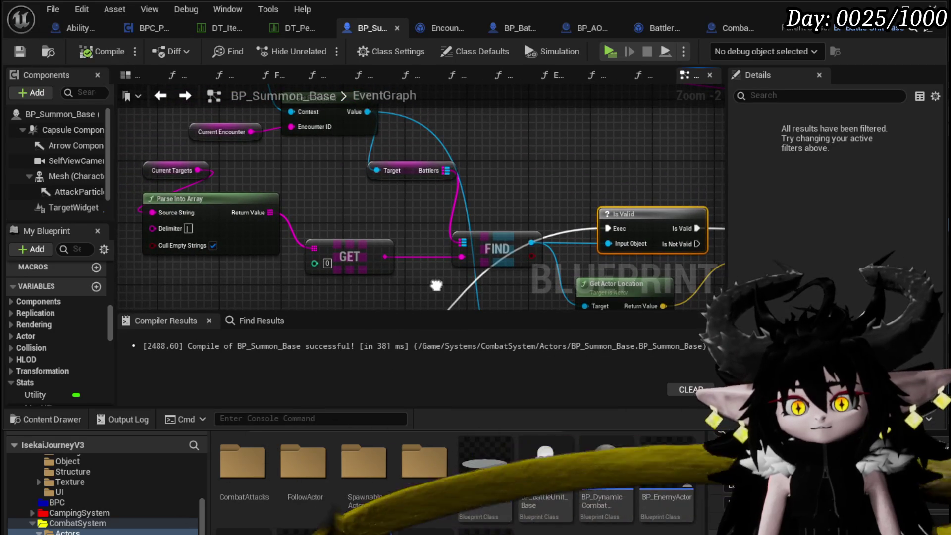
pyautogui.moveTo(364, 221)
pyautogui.mouseDown()
pyautogui.moveTo(384, 255)
pyautogui.moveTo(370, 238)
pyautogui.mouseUp()
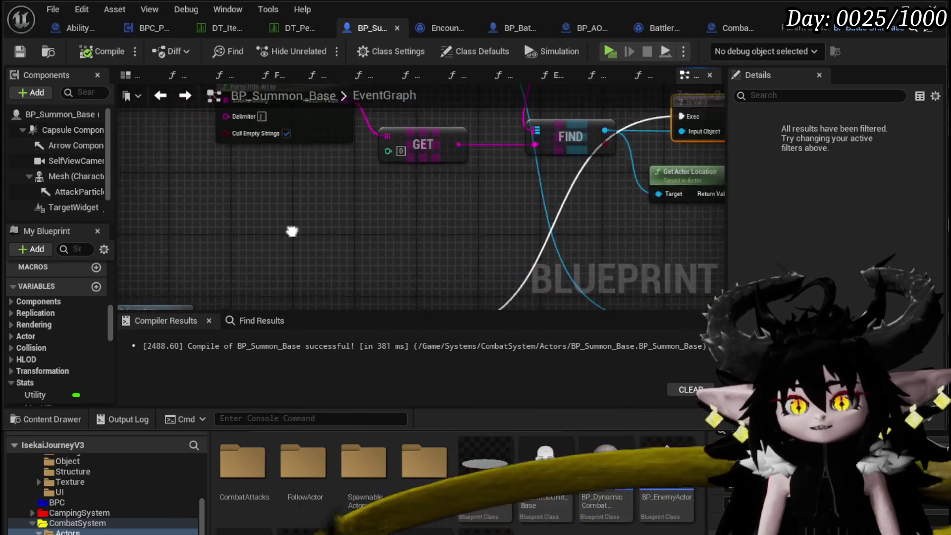
# Open the AbilityExecution function graph and inspect its Battler ID and Damage Battler nodes
pyautogui.doubleClick(291, 228)
pyautogui.moveTo(440, 246)
pyautogui.mouseDown()
pyautogui.moveTo(468, 178)
pyautogui.moveTo(391, 134)
pyautogui.moveTo(342, 163)
pyautogui.moveTo(329, 188)
pyautogui.moveTo(180, 246)
pyautogui.moveTo(178, 223)
pyautogui.moveTo(297, 248)
pyautogui.moveTo(164, 263)
pyautogui.moveTo(187, 202)
pyautogui.moveTo(177, 251)
pyautogui.moveTo(237, 233)
pyautogui.moveTo(215, 229)
pyautogui.moveTo(354, 217)
pyautogui.moveTo(350, 166)
pyautogui.moveTo(238, 172)
pyautogui.moveTo(236, 187)
pyautogui.moveTo(282, 221)
pyautogui.mouseUp()
pyautogui.hotkey('ctrl', 'a')
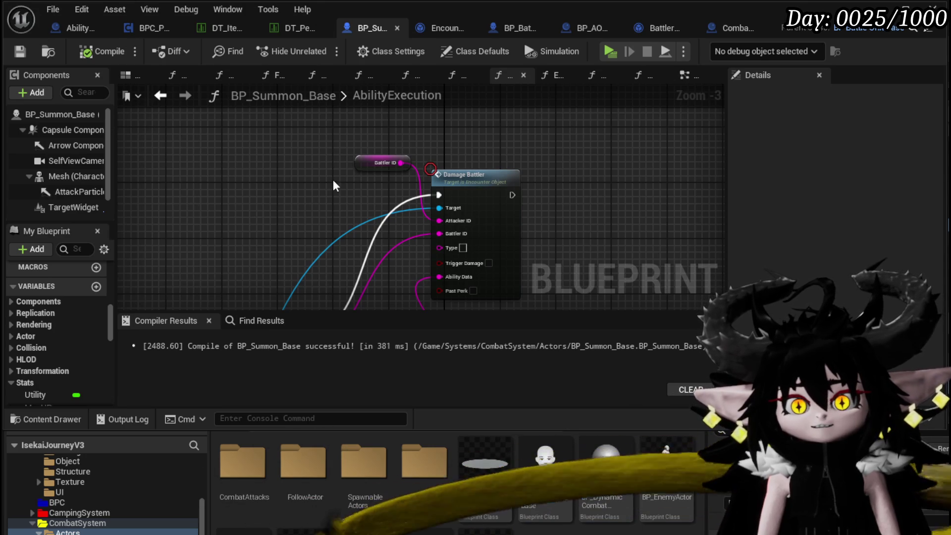
pyautogui.click(165, 101)
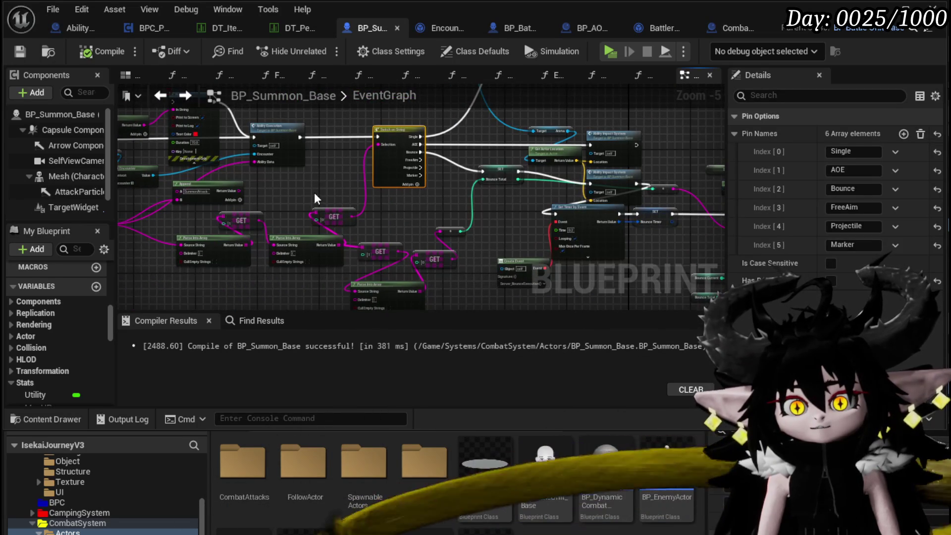
pyautogui.click(284, 255)
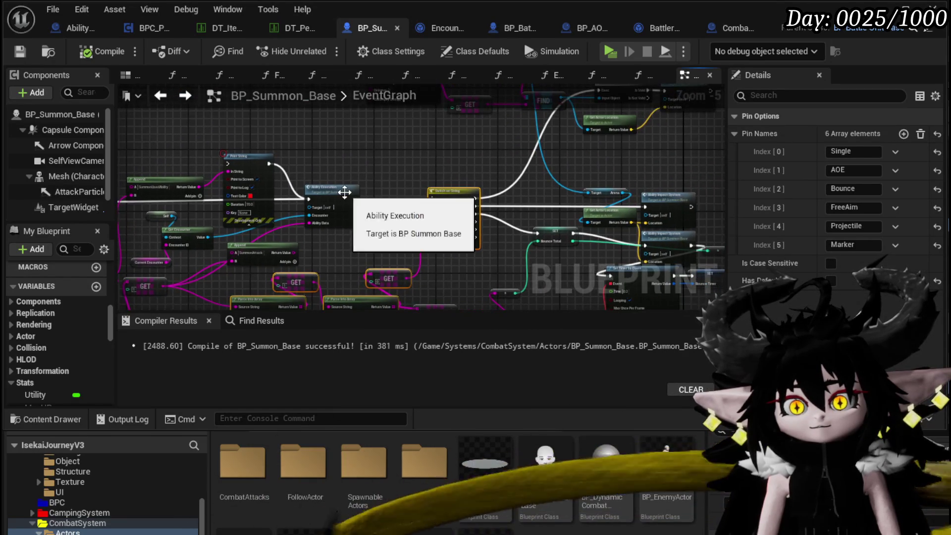
pyautogui.doubleClick(346, 191)
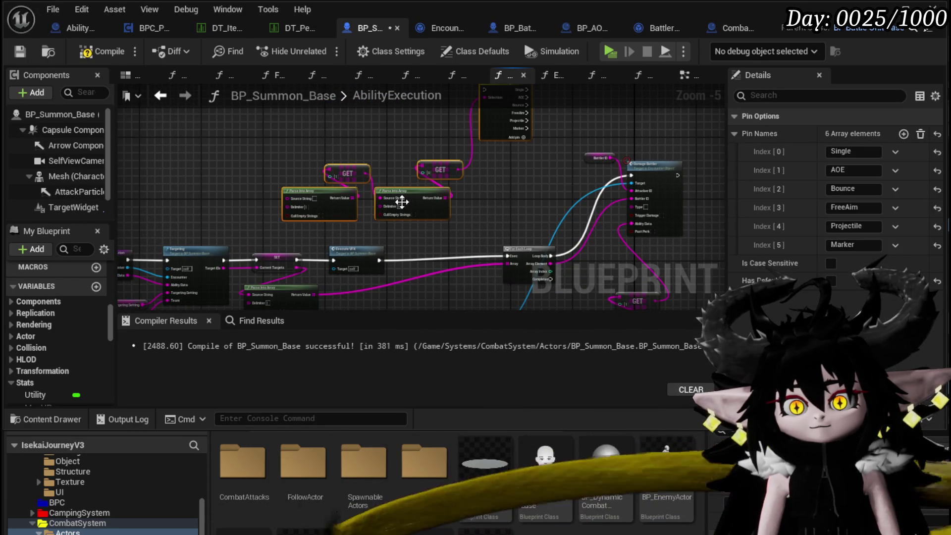
pyautogui.scroll(3, 366, 189)
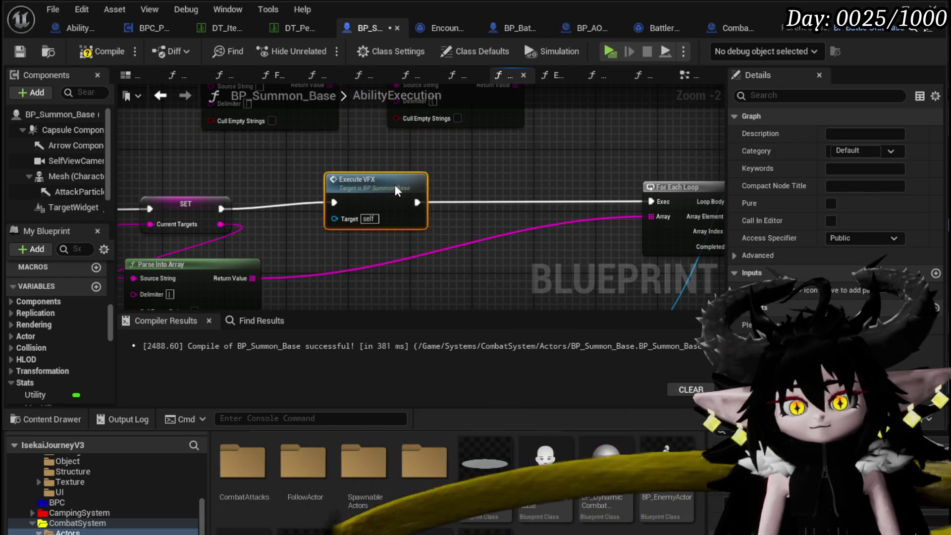
pyautogui.scroll(-2, 409, 174)
# Open the ExecuteVFX function graph, review its spawn-system nodes, and save BP_Summon_Base
pyautogui.doubleClick(401, 182)
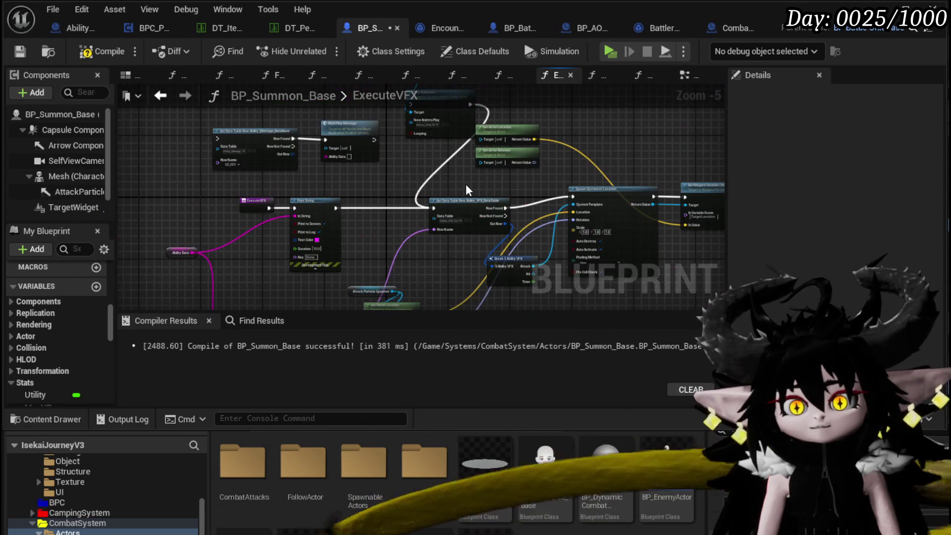
pyautogui.moveTo(415, 193); pyautogui.dragTo(244, 160)
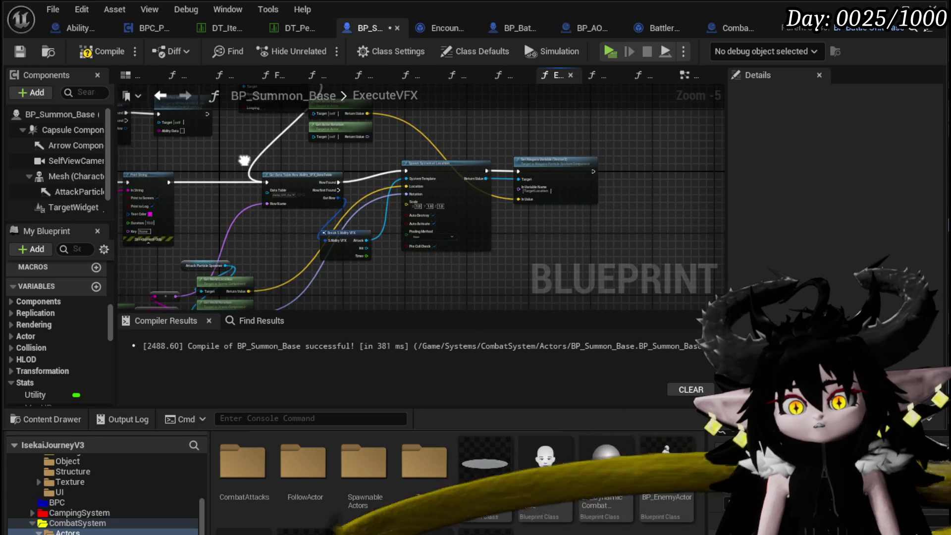
pyautogui.scroll(1, 322, 181)
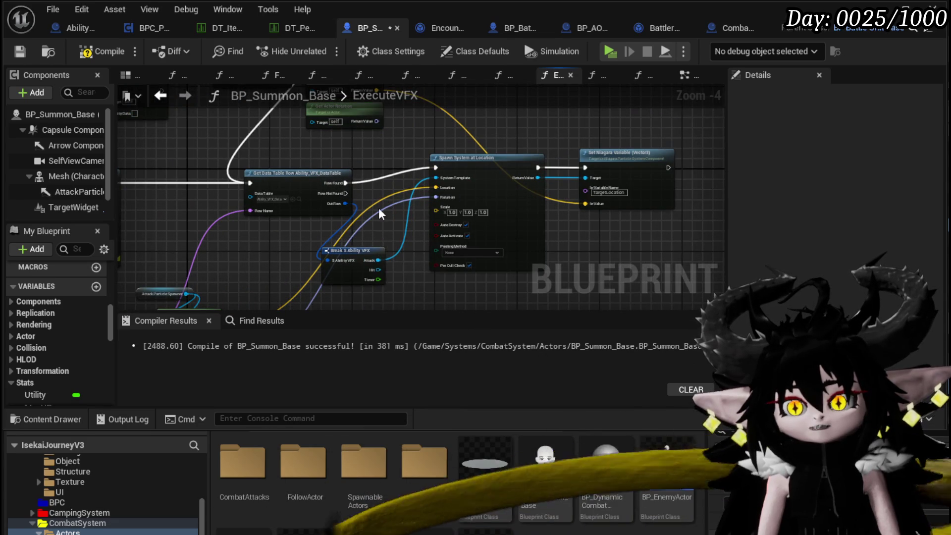
pyautogui.scroll(-2, 381, 214)
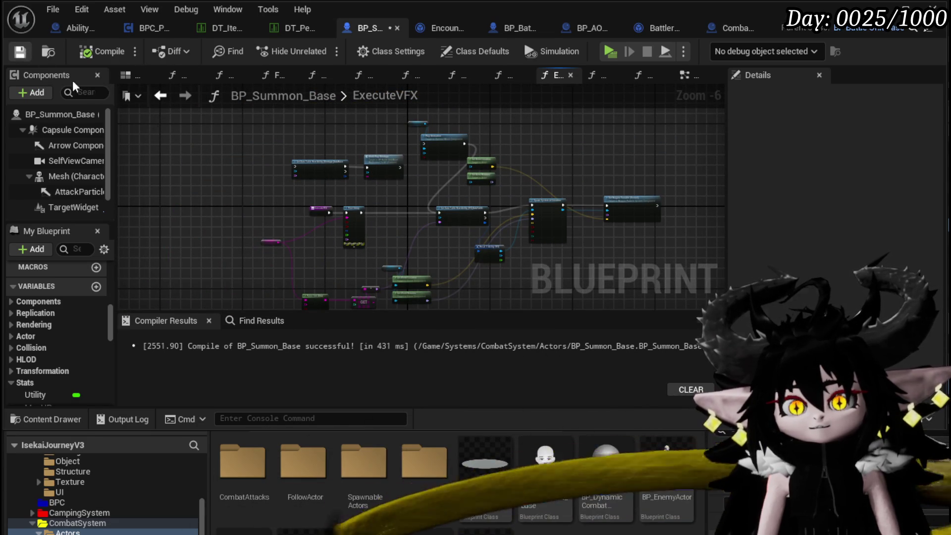
pyautogui.hotkey('ctrl', 's')
pyautogui.scroll(3, 292, 217)
pyautogui.scroll(-3, 298, 227)
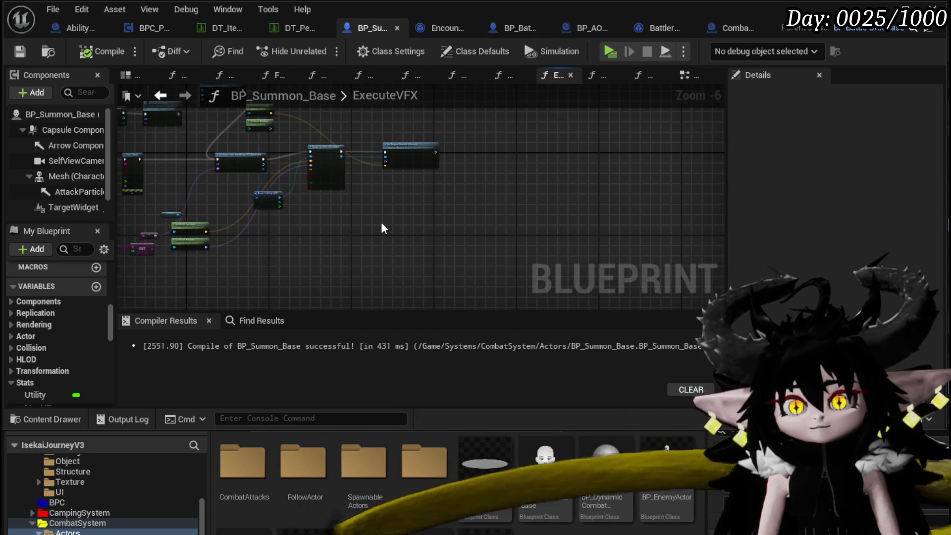
# Paste the copied GET and Switch nodes into ExecuteVFX and connect Ability Data to Parse Into Array
pyautogui.moveTo(382, 222); pyautogui.dragTo(455, 227)
pyautogui.hotkey('ctrl', 'v')
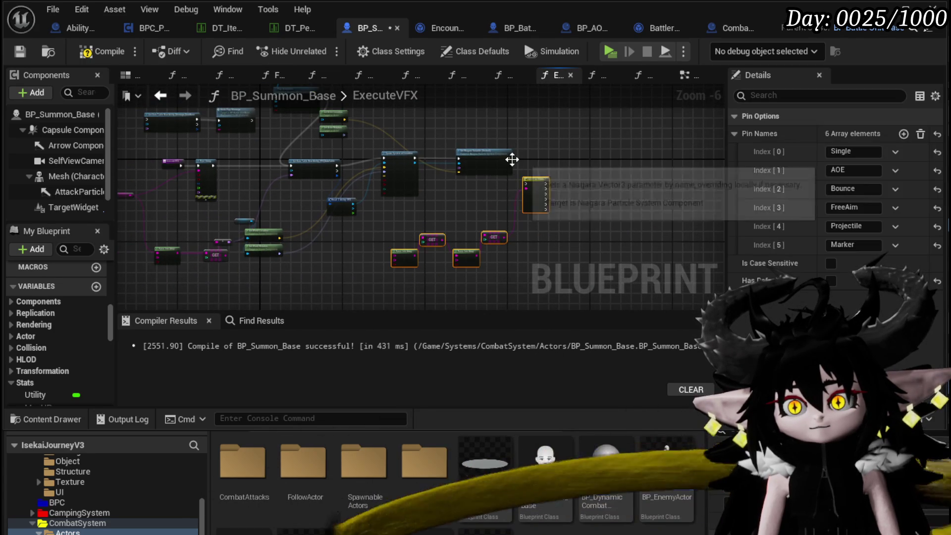
pyautogui.scroll(2, 512, 159)
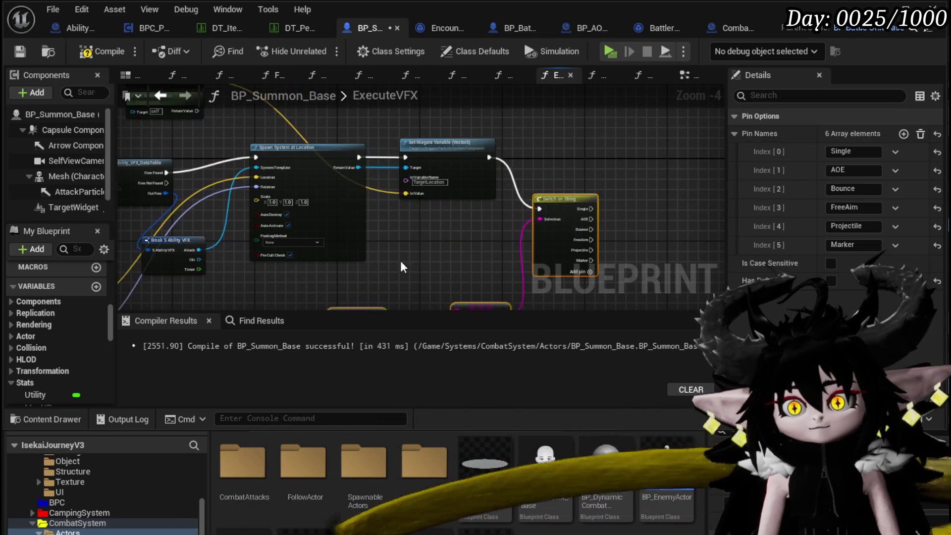
pyautogui.scroll(-3, 400, 261)
pyautogui.scroll(3, 314, 190)
pyautogui.moveTo(264, 212)
pyautogui.mouseDown()
pyautogui.moveTo(509, 251)
pyautogui.moveTo(455, 275)
pyautogui.mouseUp()
pyautogui.moveTo(383, 226); pyautogui.dragTo(619, 257)
pyautogui.moveTo(312, 183)
pyautogui.mouseDown()
pyautogui.moveTo(389, 110)
pyautogui.moveTo(363, 170)
pyautogui.mouseUp()
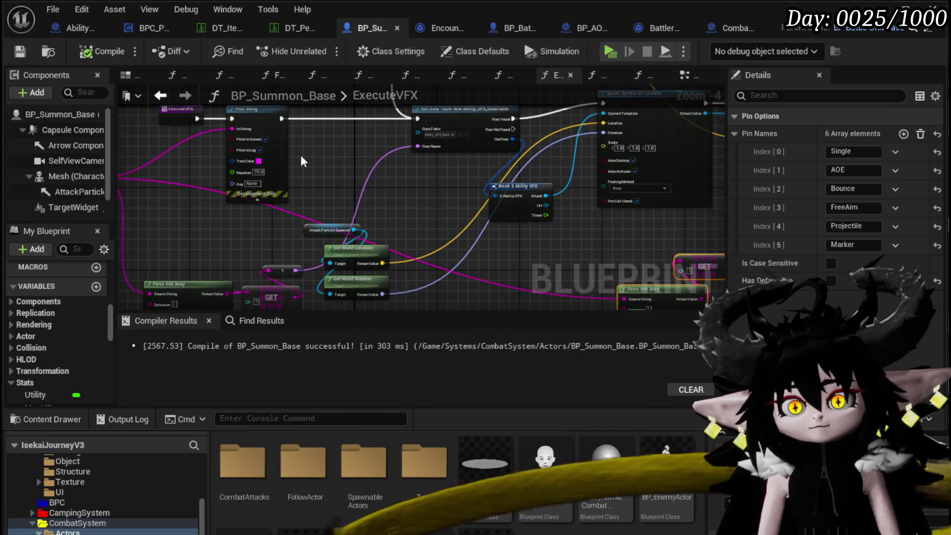
# Go back through the AbilityExecution and ExecuteVFX graphs to return to the EventGraph
pyautogui.click(171, 98)
pyautogui.moveTo(374, 188)
pyautogui.mouseDown()
pyautogui.moveTo(605, 180)
pyautogui.moveTo(505, 149)
pyautogui.moveTo(606, 164)
pyautogui.moveTo(497, 164)
pyautogui.mouseUp()
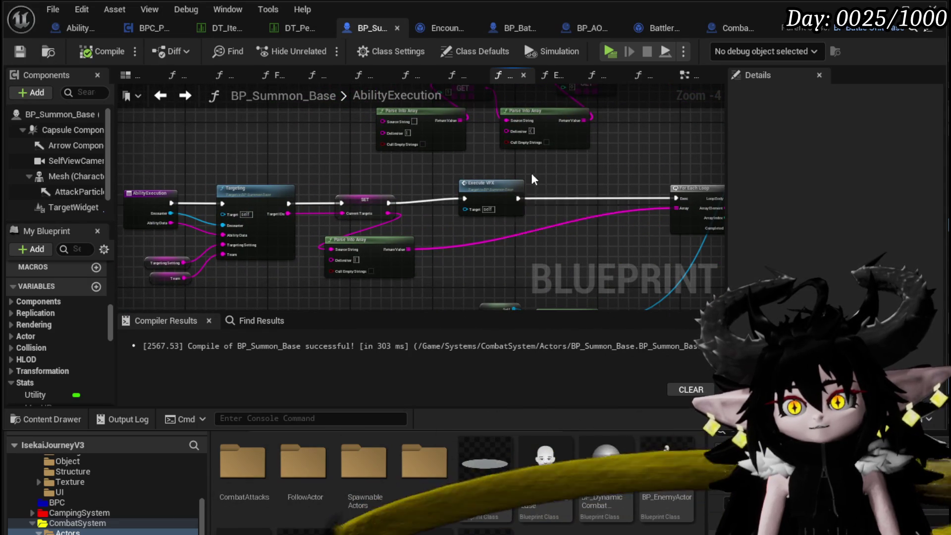
pyautogui.scroll(-3, 533, 179)
pyautogui.doubleClick(234, 201)
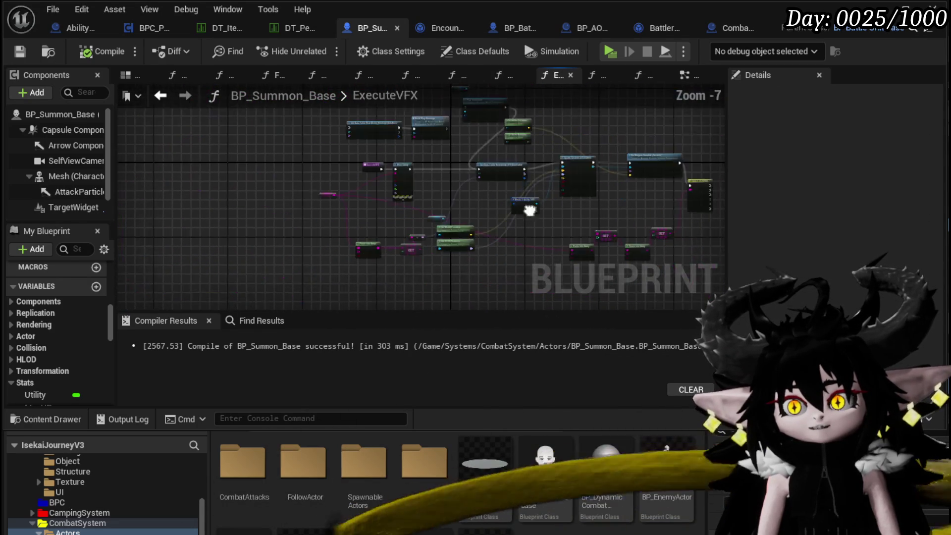
pyautogui.scroll(3, 529, 211)
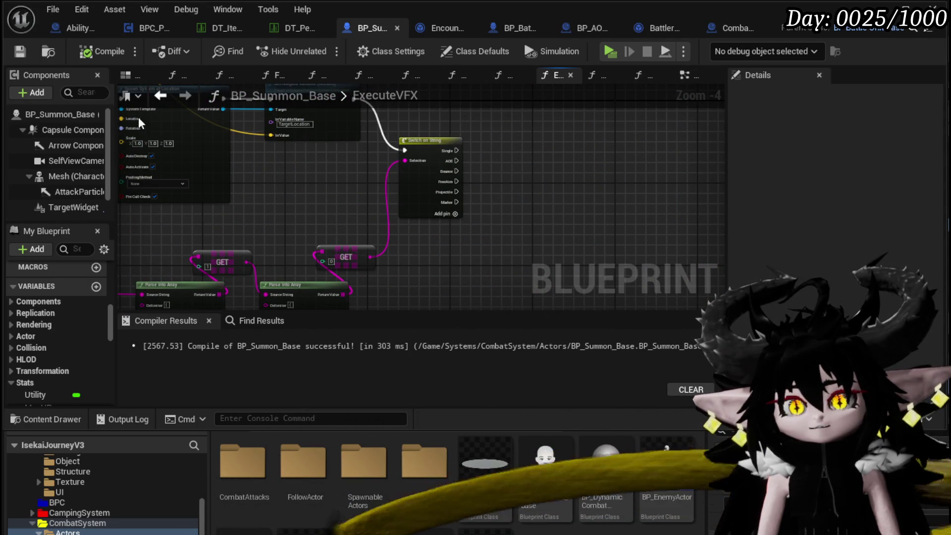
pyautogui.click(158, 98)
# Review the EventGraph's FIND, Is Valid, Switch on String, bounce and Ability Impact System nodes
pyautogui.click(158, 97)
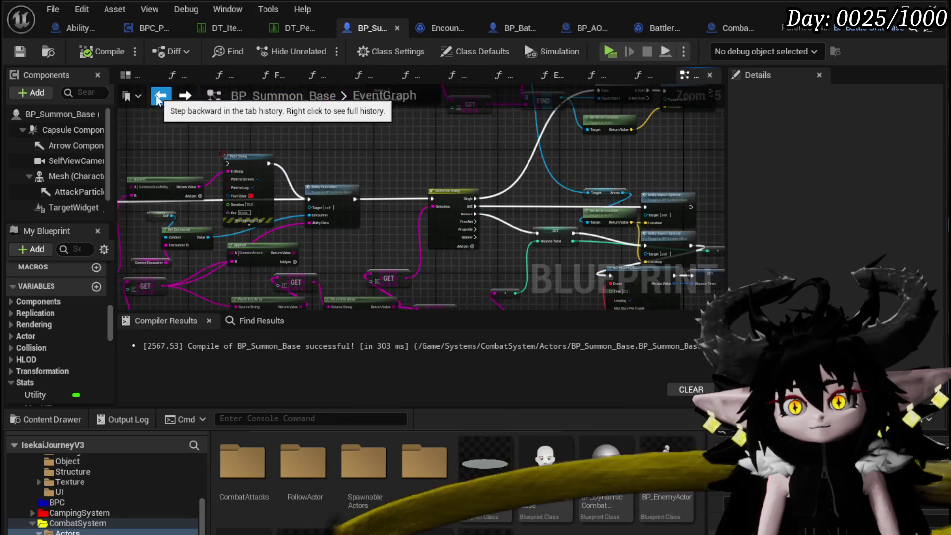
pyautogui.scroll(5, 340, 192)
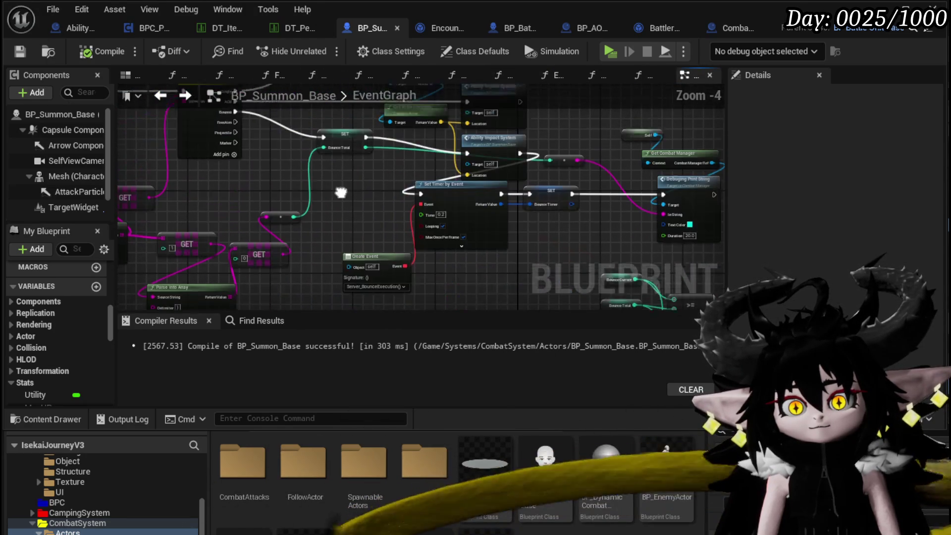
pyautogui.scroll(-2, 289, 197)
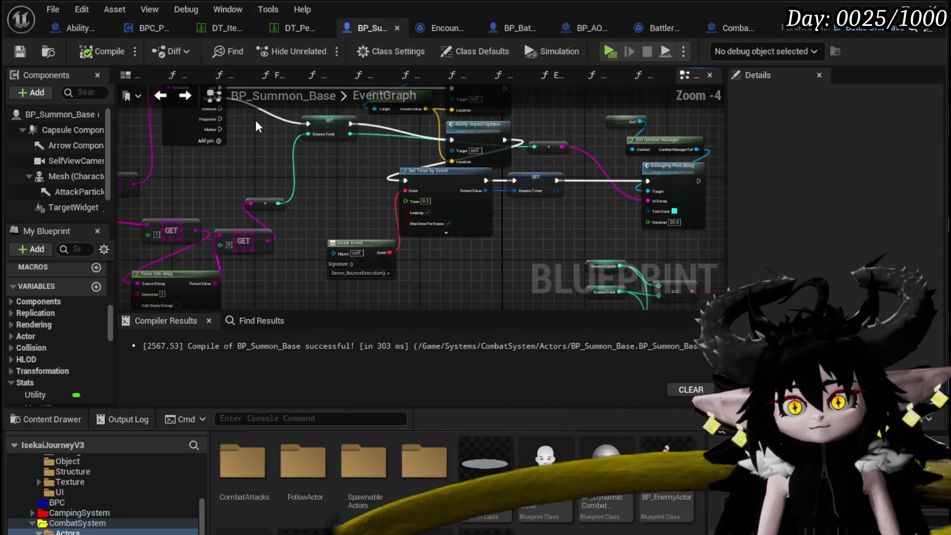
pyautogui.moveTo(309, 220); pyautogui.dragTo(328, 268)
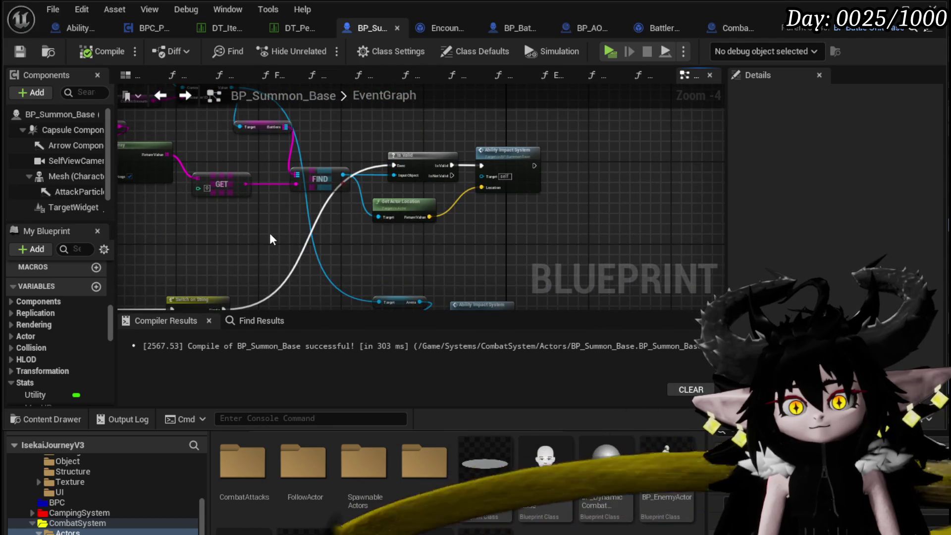
pyautogui.moveTo(270, 239); pyautogui.dragTo(349, 243)
pyautogui.scroll(-1, 263, 254)
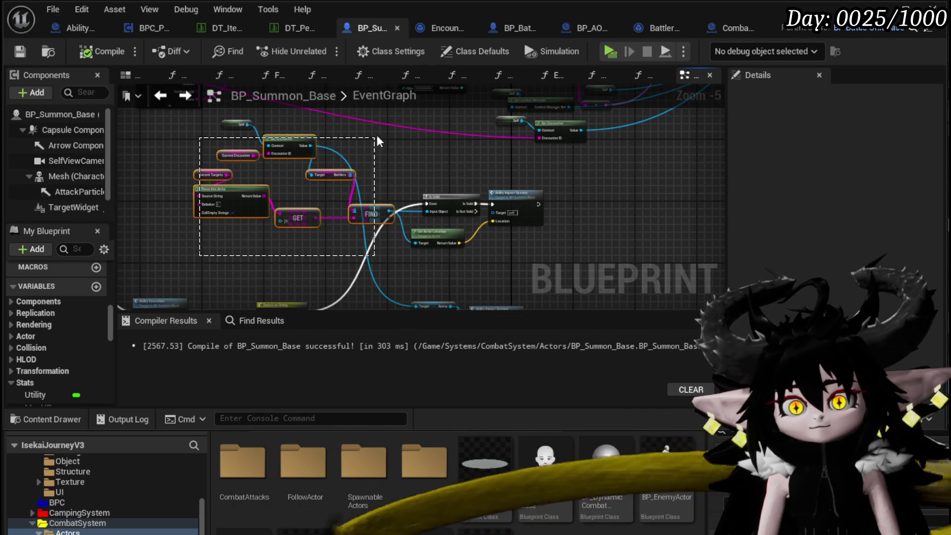
pyautogui.moveTo(411, 294); pyautogui.dragTo(338, 168)
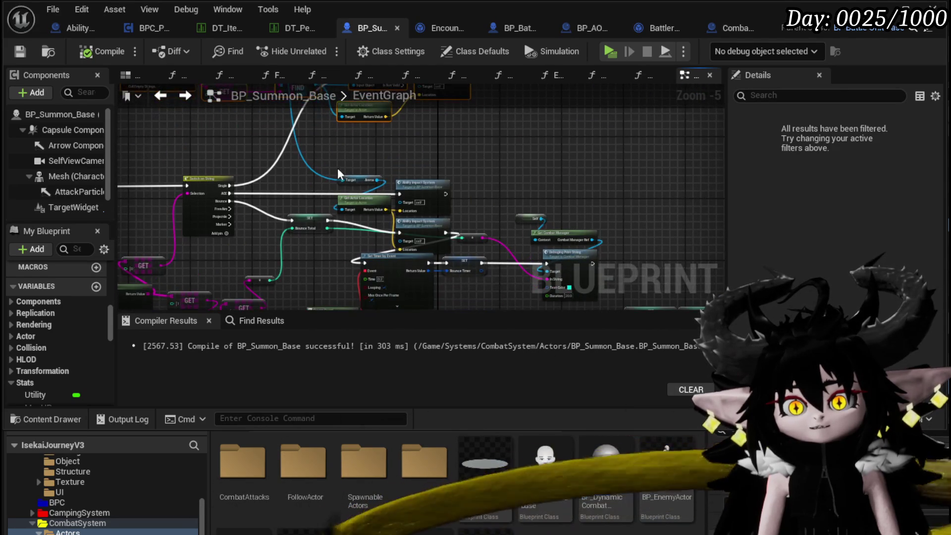
pyautogui.moveTo(443, 211)
pyautogui.mouseDown()
pyautogui.moveTo(426, 148)
pyautogui.moveTo(357, 92)
pyautogui.mouseUp()
pyautogui.moveTo(442, 111)
pyautogui.mouseDown()
pyautogui.moveTo(572, 174)
pyautogui.moveTo(591, 150)
pyautogui.mouseUp()
pyautogui.scroll(1, 544, 183)
pyautogui.scroll(-1, 540, 210)
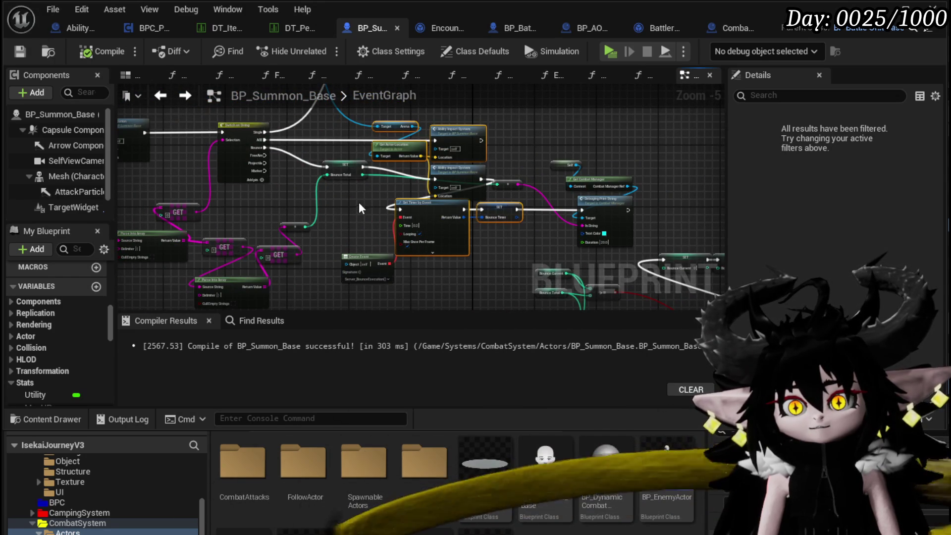
pyautogui.scroll(1, 359, 203)
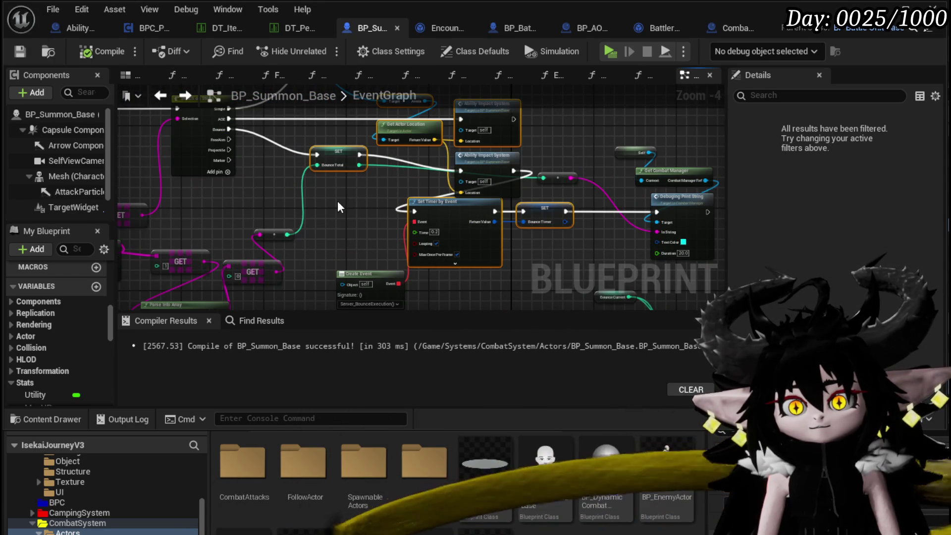
pyautogui.moveTo(337, 200)
pyautogui.mouseDown()
pyautogui.moveTo(704, 187)
pyautogui.moveTo(410, 195)
pyautogui.moveTo(316, 288)
pyautogui.mouseUp()
# Select three EventGraph nodes and look over the target-finding impact logic up to Ability Execution
pyautogui.click(561, 192)
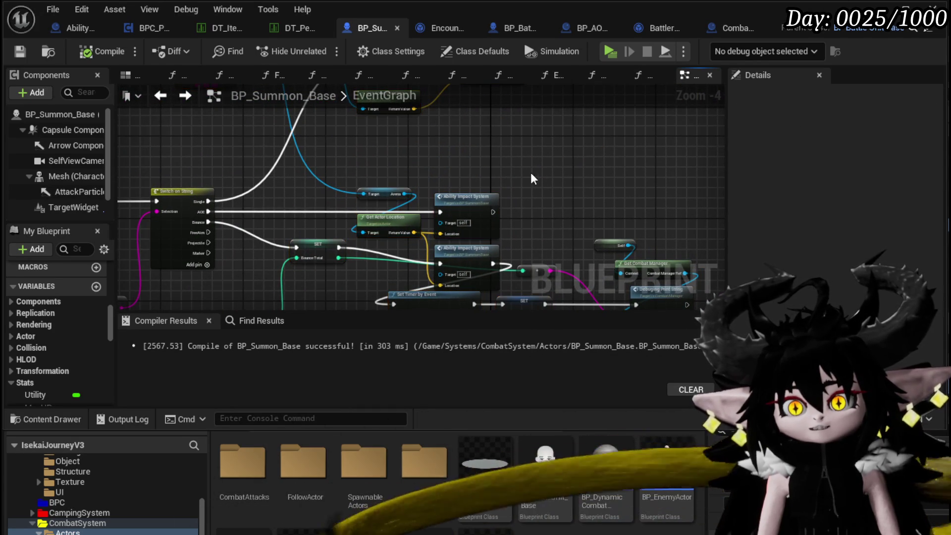
pyautogui.moveTo(541, 181); pyautogui.dragTo(399, 229)
pyautogui.moveTo(462, 152); pyautogui.dragTo(343, 254)
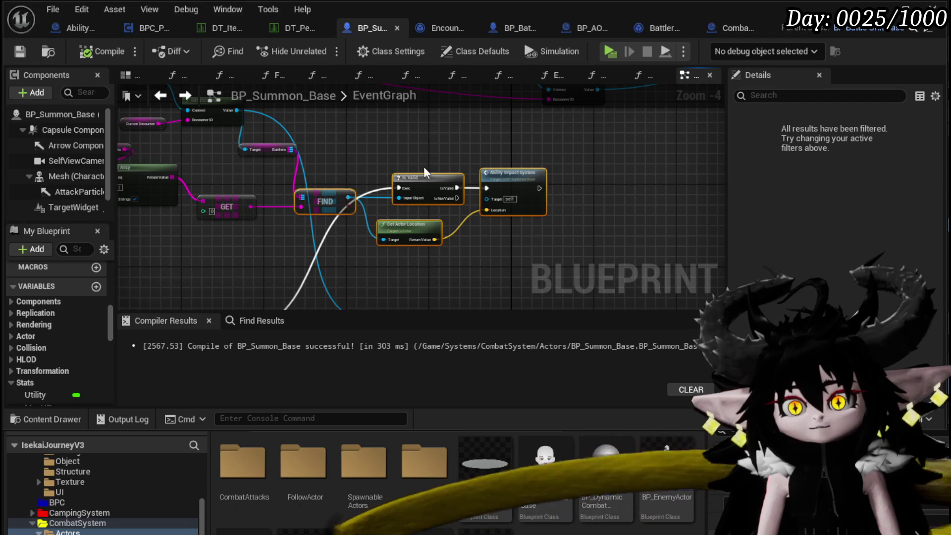
pyautogui.moveTo(423, 167); pyautogui.dragTo(562, 174)
pyautogui.moveTo(476, 167); pyautogui.dragTo(516, 236)
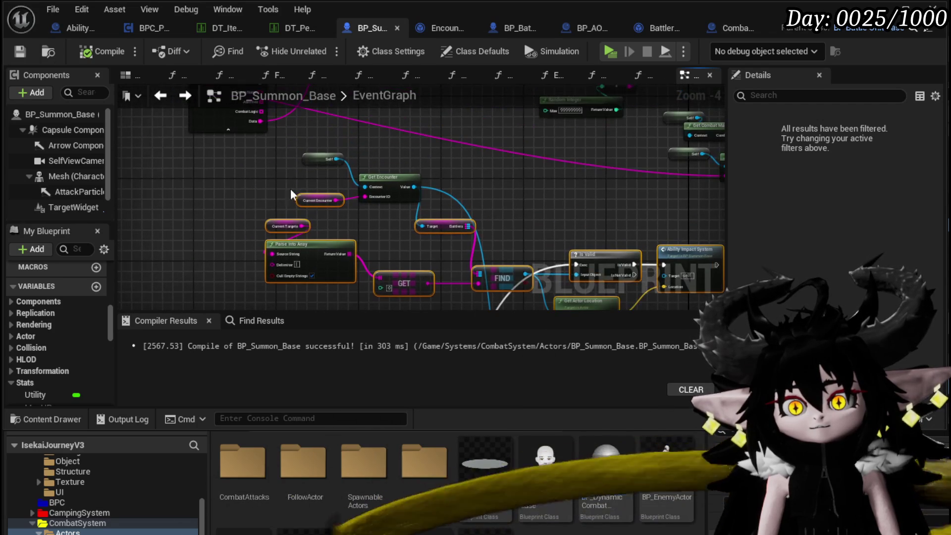
pyautogui.moveTo(426, 214)
pyautogui.mouseDown()
pyautogui.moveTo(495, 163)
pyautogui.moveTo(468, 141)
pyautogui.mouseUp()
# Reopen ExecuteVFX through the AbilityExecution function graph
pyautogui.doubleClick(380, 170)
pyautogui.scroll(-3, 408, 228)
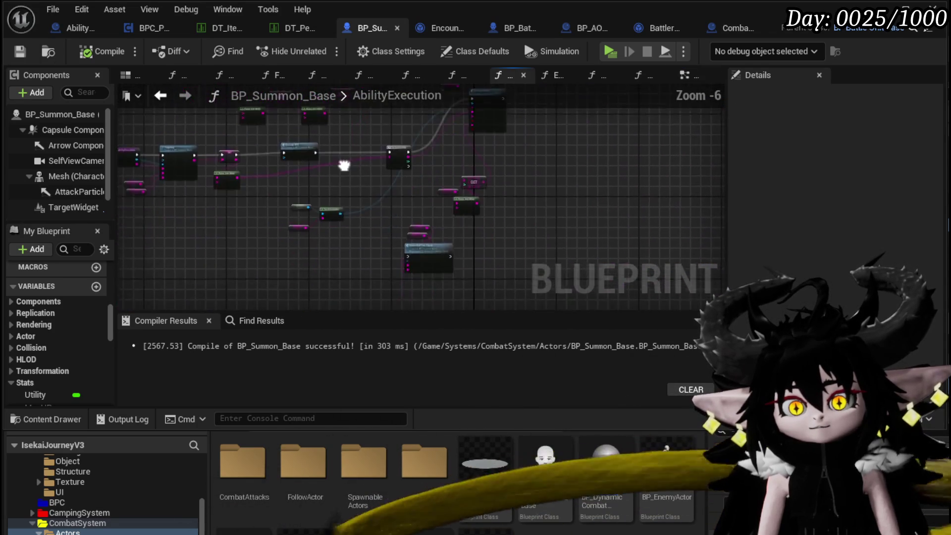
pyautogui.scroll(3, 379, 188)
pyautogui.doubleClick(339, 158)
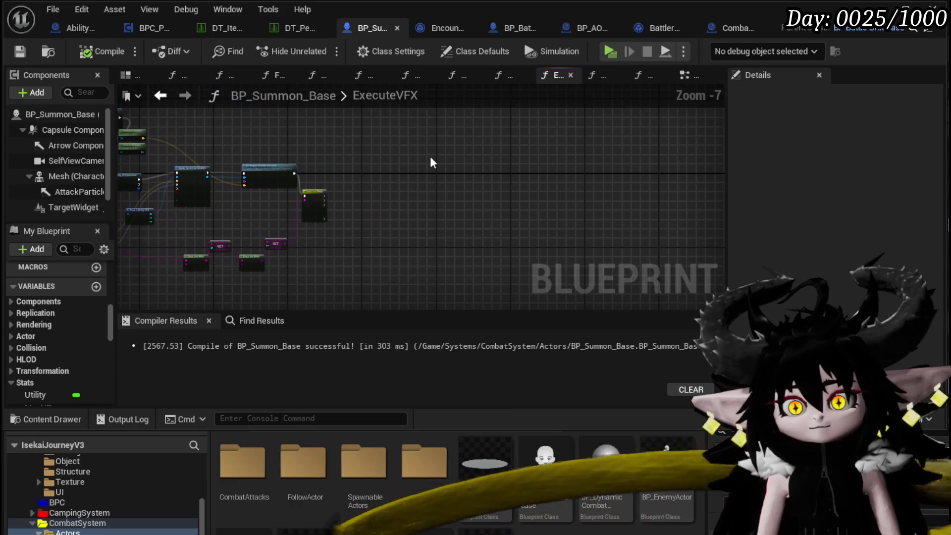
# Wire Switch on String's Single case to Is Valid and its AOE case to Ability Impact System
pyautogui.scroll(3, 355, 201)
pyautogui.moveTo(284, 204)
pyautogui.mouseDown()
pyautogui.moveTo(304, 222)
pyautogui.moveTo(675, 153)
pyautogui.moveTo(598, 134)
pyautogui.mouseUp()
pyautogui.moveTo(258, 210)
pyautogui.mouseDown()
pyautogui.moveTo(669, 266)
pyautogui.moveTo(257, 221)
pyautogui.moveTo(318, 217)
pyautogui.moveTo(608, 118)
pyautogui.mouseUp()
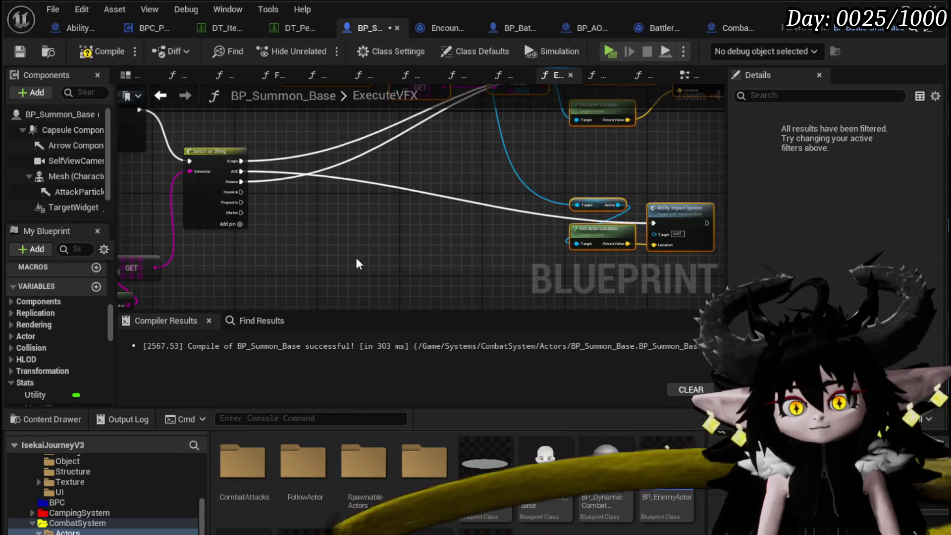
pyautogui.scroll(-1, 407, 228)
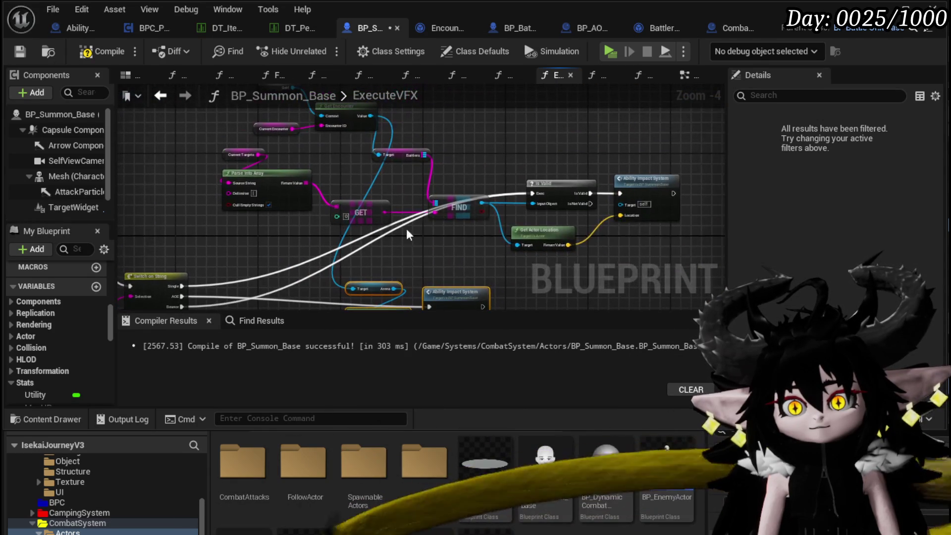
pyautogui.scroll(-1, 481, 242)
pyautogui.scroll(2, 554, 204)
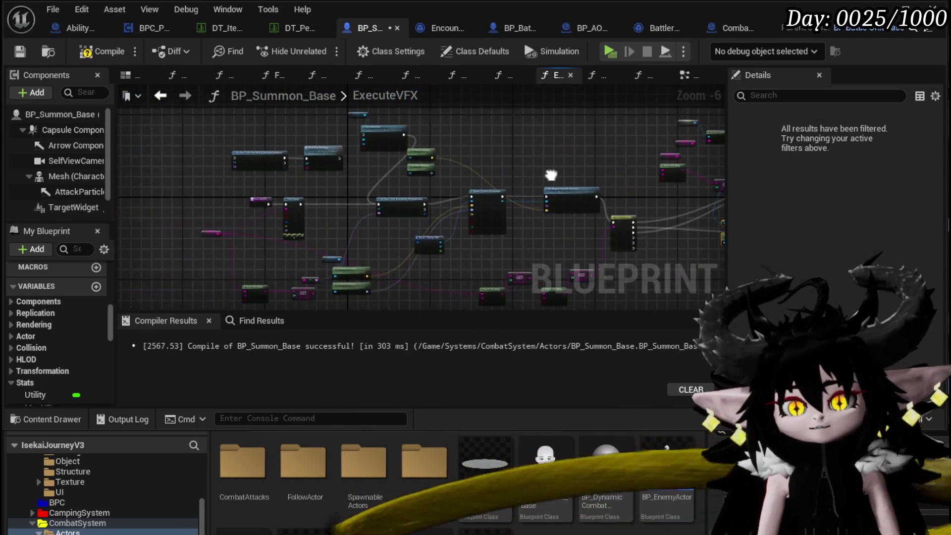
# Delete the Play Animation and Mesh nodes from the ExecuteVFX graph
pyautogui.moveTo(355, 206)
pyautogui.mouseDown()
pyautogui.moveTo(244, 235)
pyautogui.moveTo(320, 245)
pyautogui.moveTo(159, 204)
pyautogui.moveTo(630, 197)
pyautogui.mouseUp()
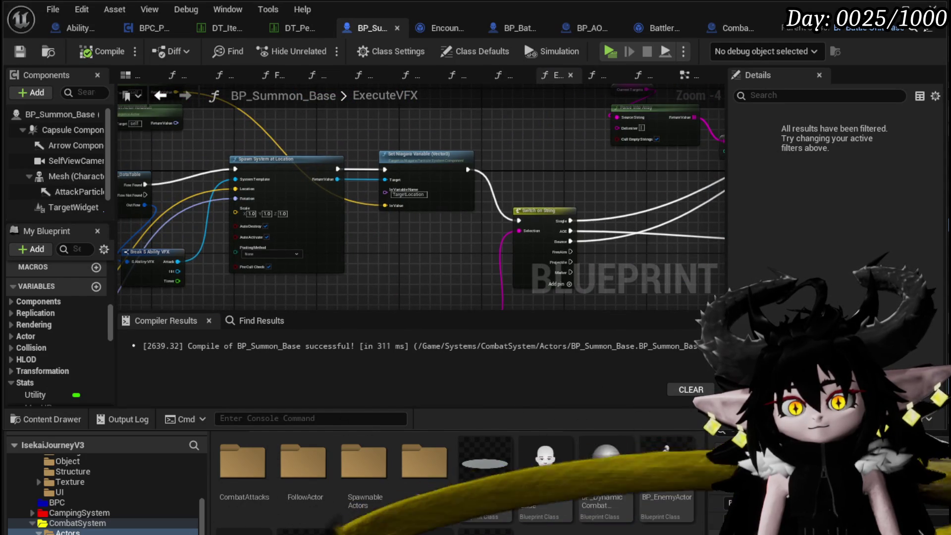
pyautogui.moveTo(277, 178)
pyautogui.mouseDown()
pyautogui.moveTo(446, 153)
pyautogui.moveTo(450, 259)
pyautogui.moveTo(382, 276)
pyautogui.moveTo(578, 217)
pyautogui.moveTo(559, 153)
pyautogui.mouseUp()
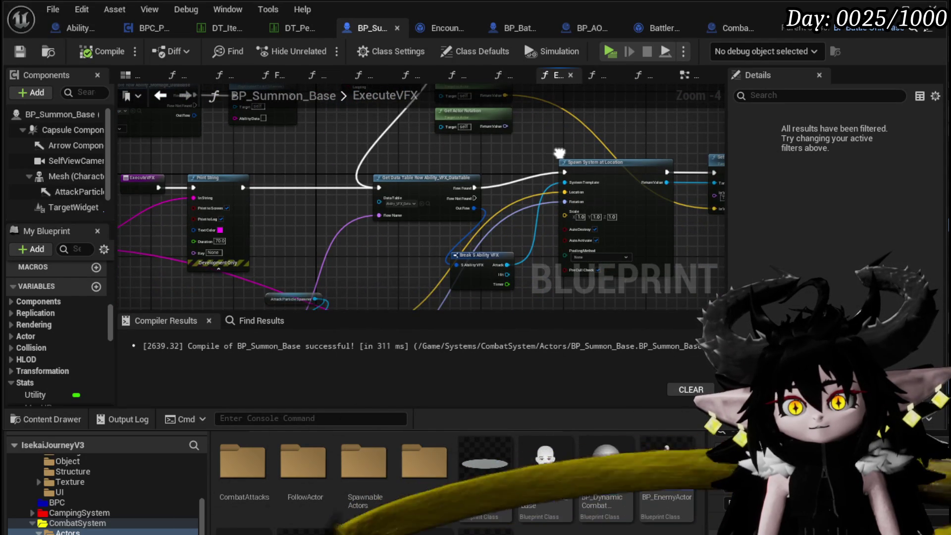
pyautogui.scroll(3, 372, 230)
pyautogui.scroll(-4, 372, 234)
pyautogui.moveTo(385, 213)
pyautogui.mouseDown()
pyautogui.moveTo(474, 200)
pyautogui.moveTo(375, 287)
pyautogui.mouseUp()
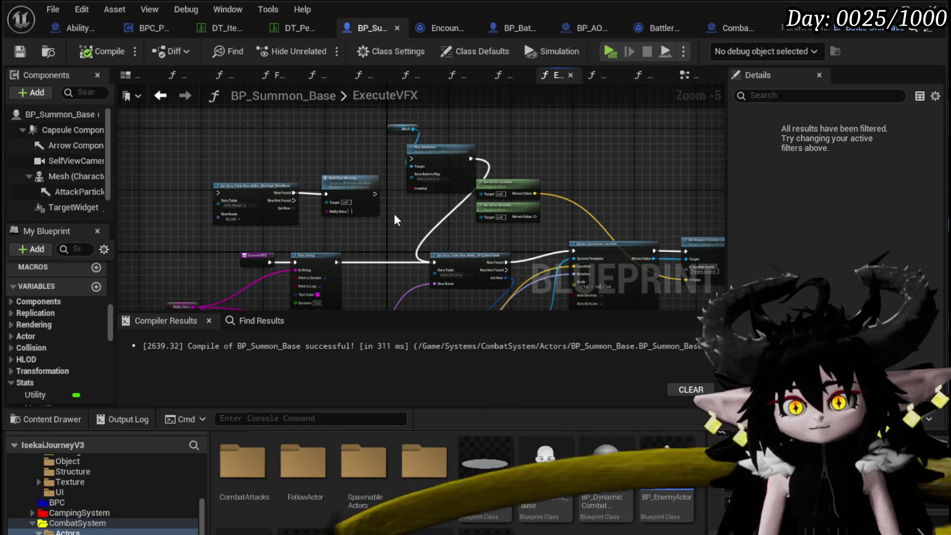
pyautogui.moveTo(393, 213); pyautogui.dragTo(432, 120)
pyautogui.press('Delete')
pyautogui.scroll(3, 195, 218)
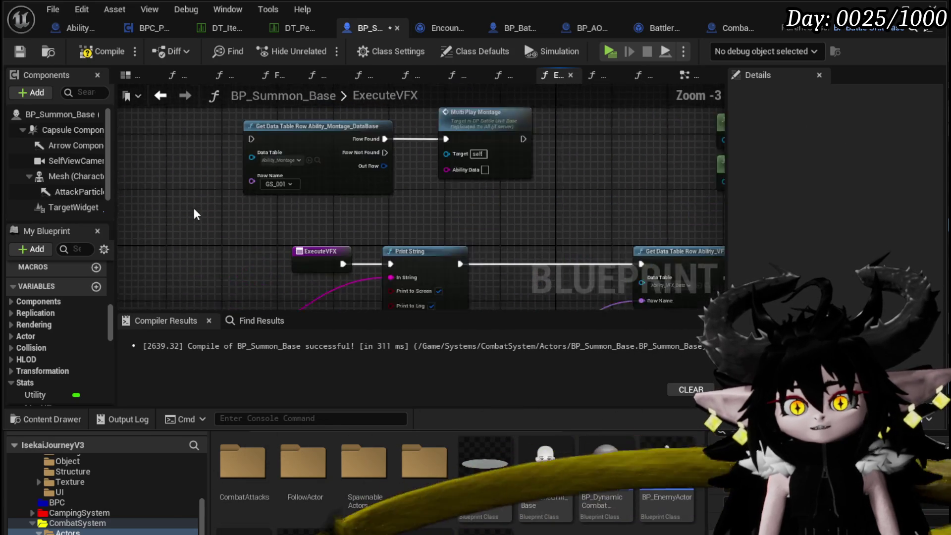
pyautogui.scroll(-3, 551, 169)
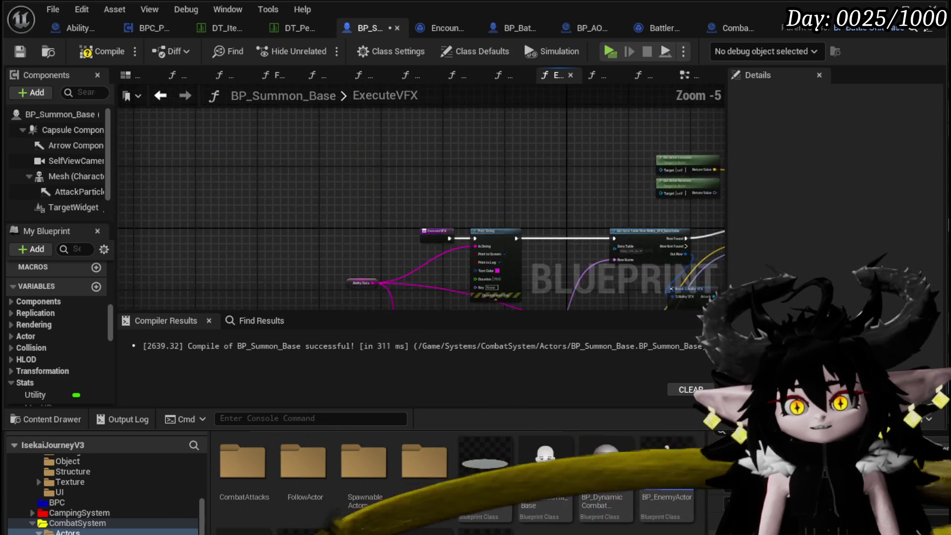
# Compile and save BP_Summon_Base, then move the world location and rotation nodes rightward
pyautogui.click(81, 52)
pyautogui.click(14, 52)
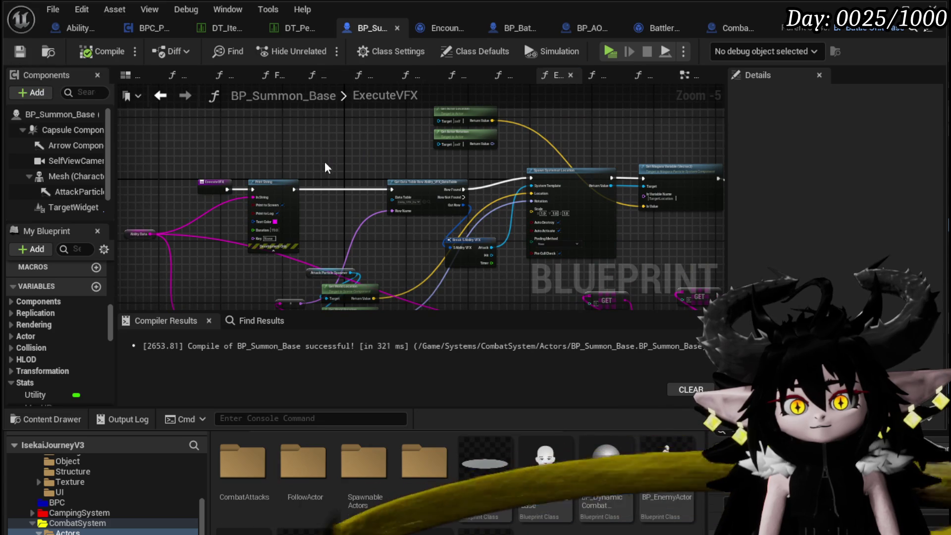
pyautogui.moveTo(325, 162); pyautogui.dragTo(340, 95)
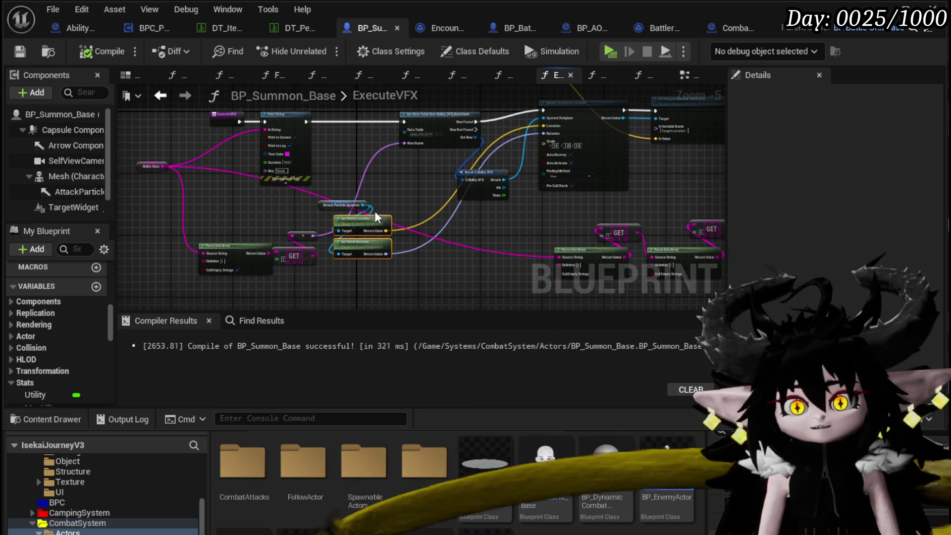
pyautogui.moveTo(375, 214); pyautogui.dragTo(425, 227)
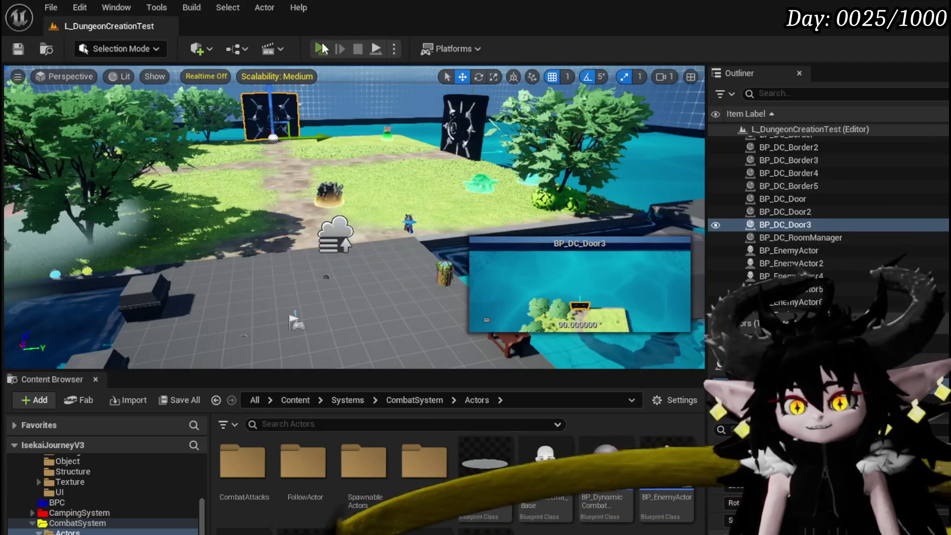
# Start a play-test, attack the dome, and advance the card combat turn to the ability hand
pyautogui.click(321, 48)
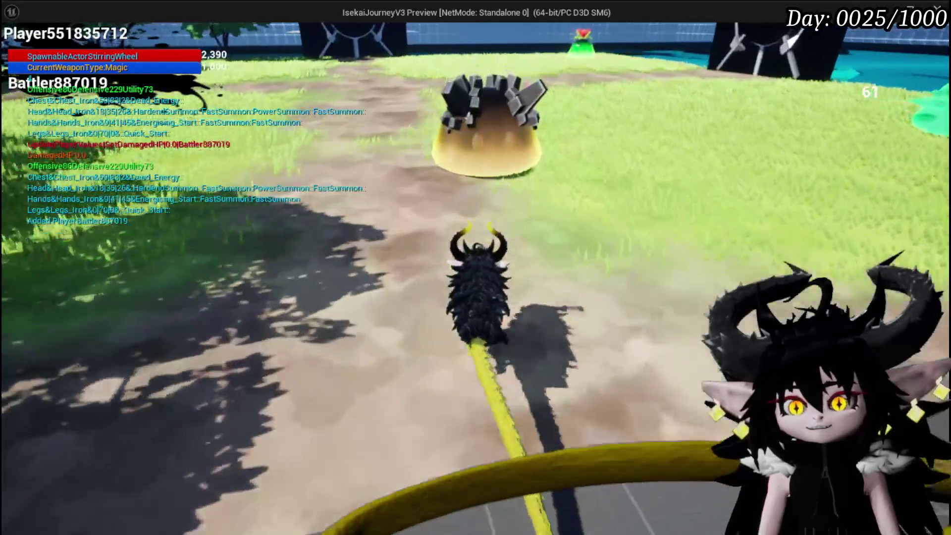
pyautogui.click(476, 267)
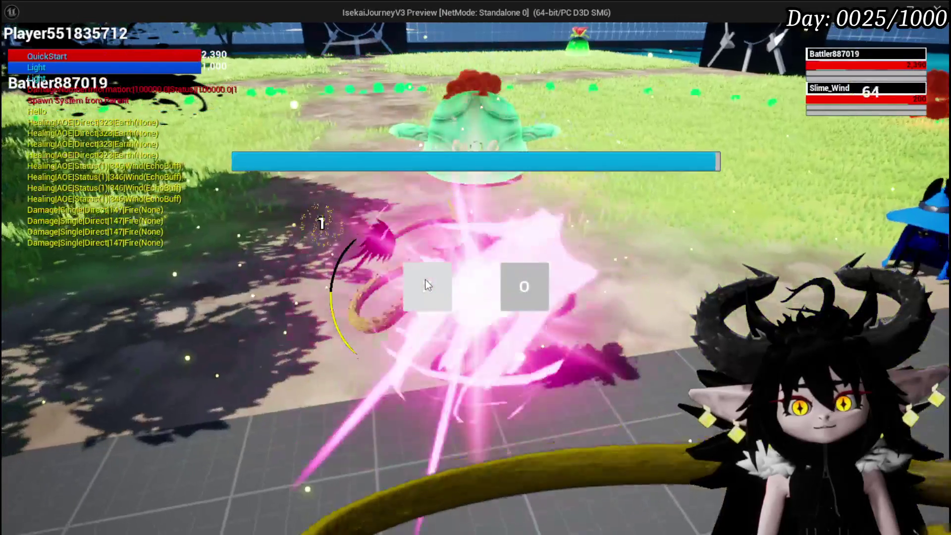
pyautogui.click(426, 280)
pyautogui.click(432, 288)
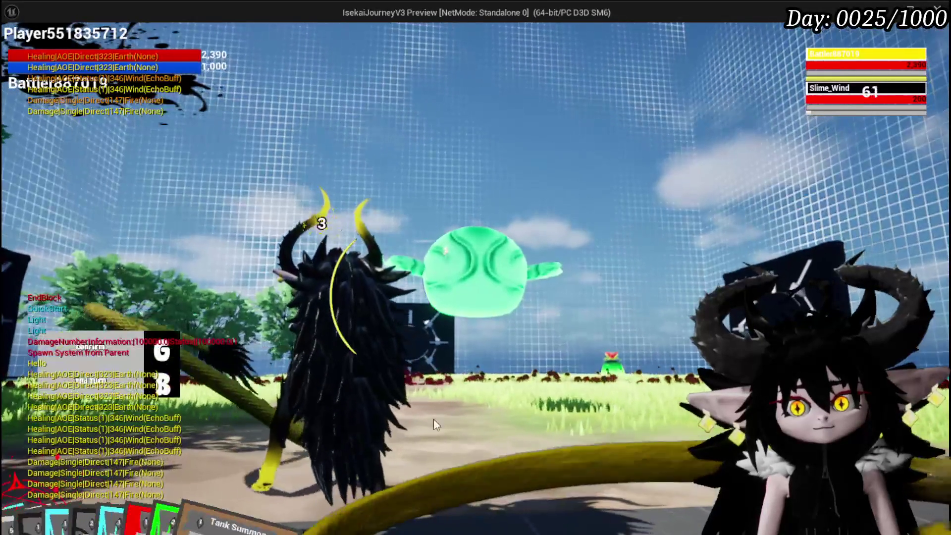
pyautogui.press('g')
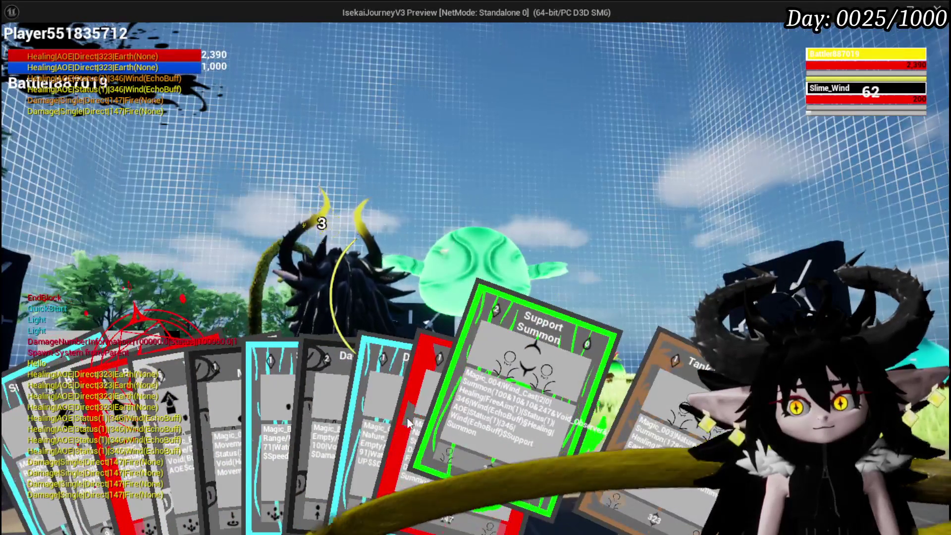
# Play the Attack Summon card three times, confirming a target each time
pyautogui.click(438, 393)
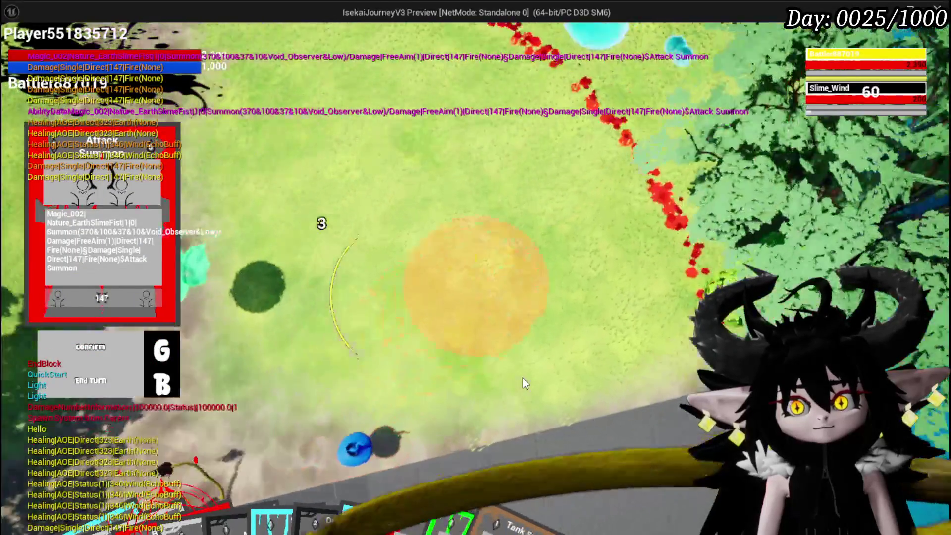
pyautogui.press('g')
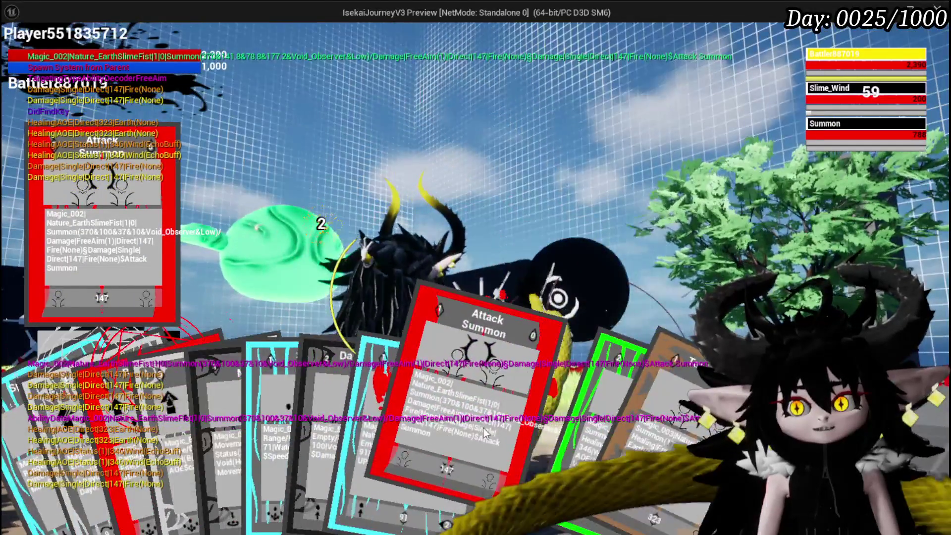
pyautogui.click(495, 406)
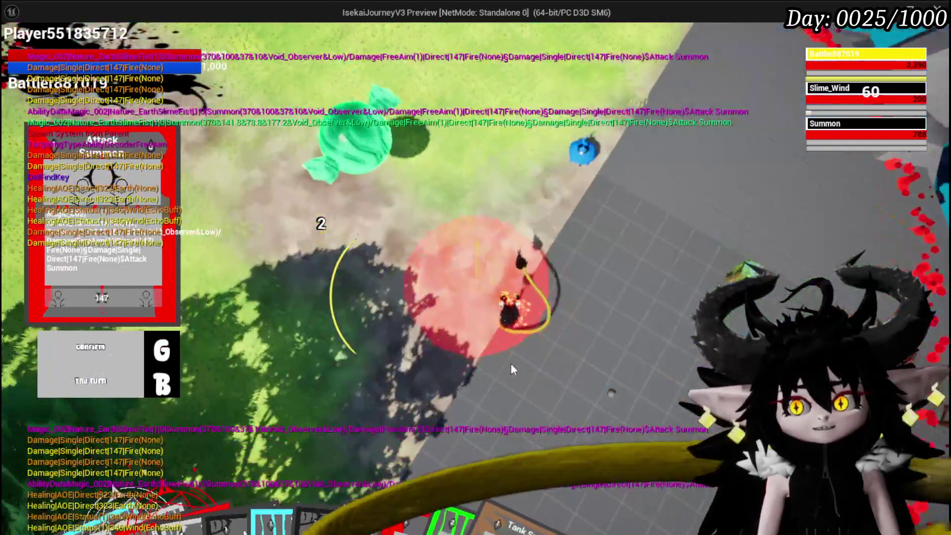
pyautogui.press('g')
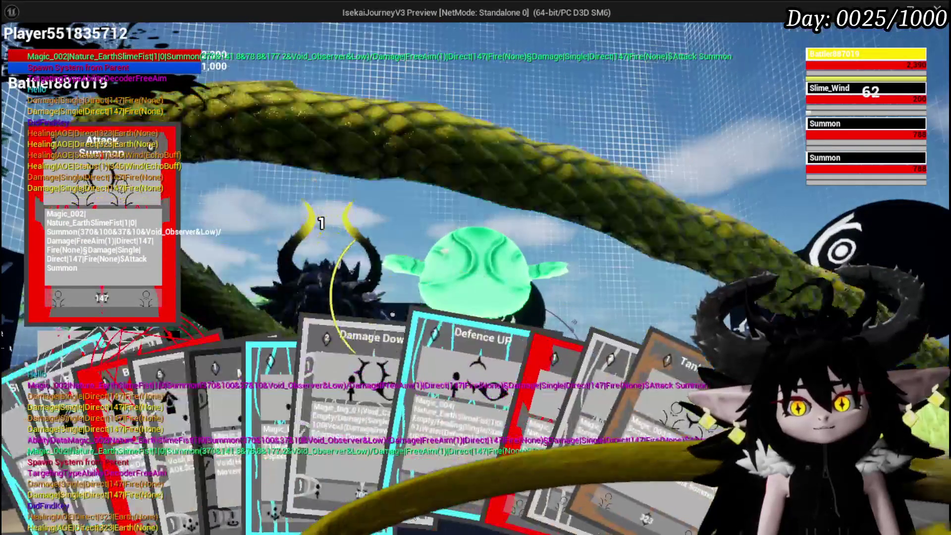
pyautogui.click(491, 414)
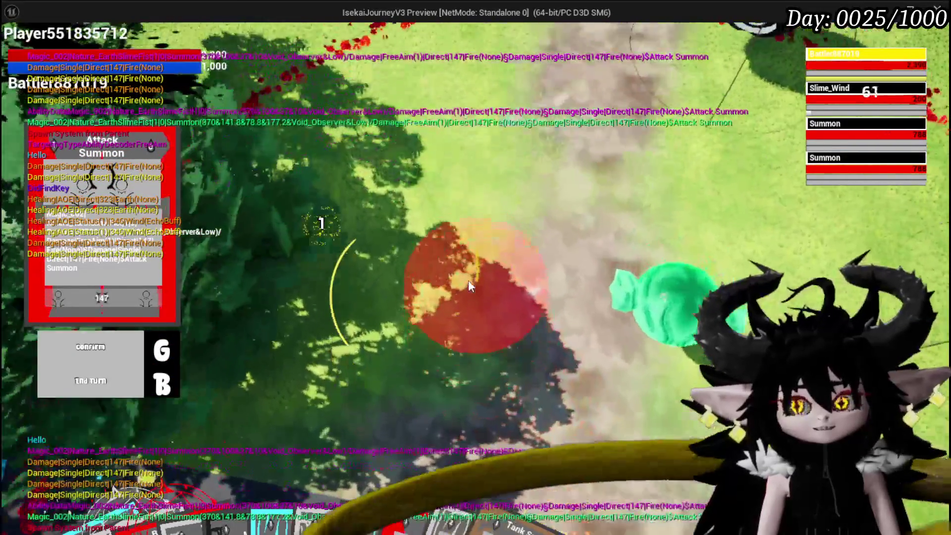
pyautogui.press('g')
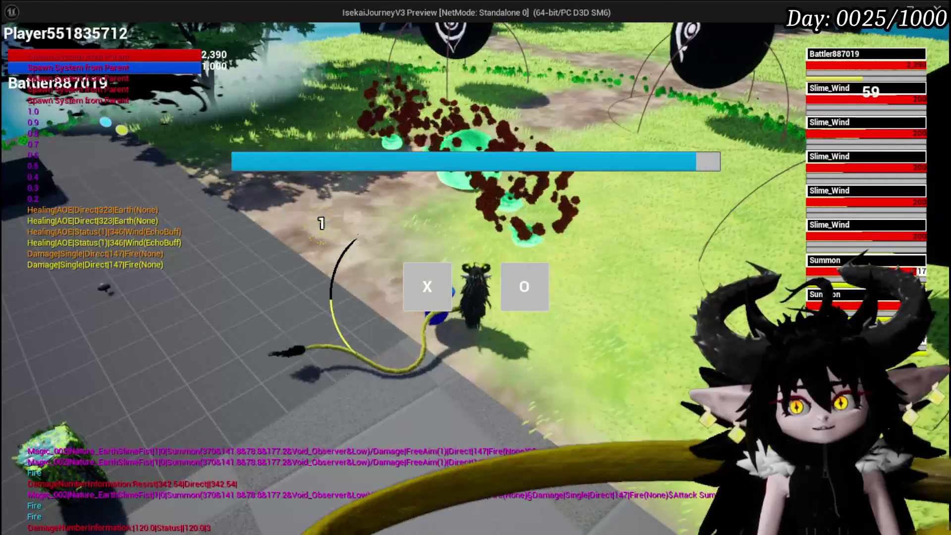
# Answer the X/O battle prompts with X and stop the play session
pyautogui.click(424, 292)
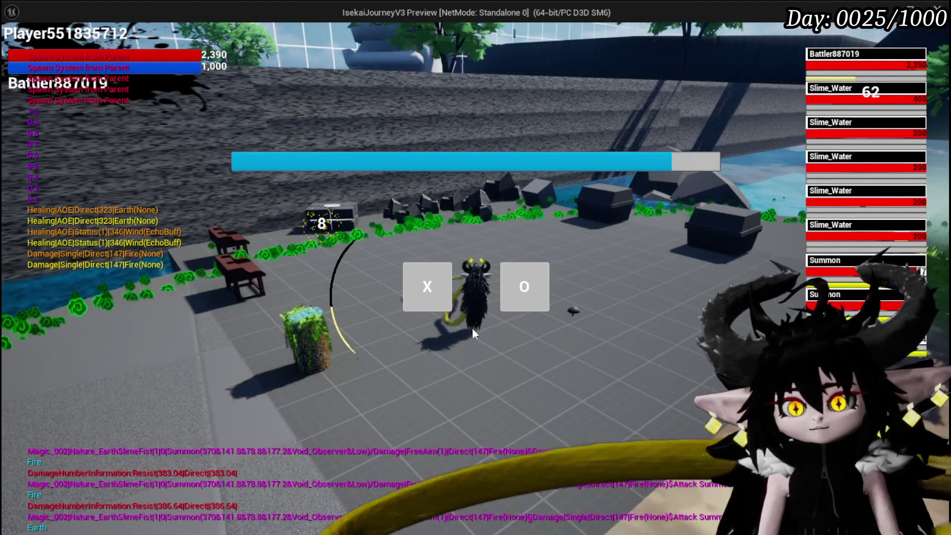
pyautogui.click(441, 294)
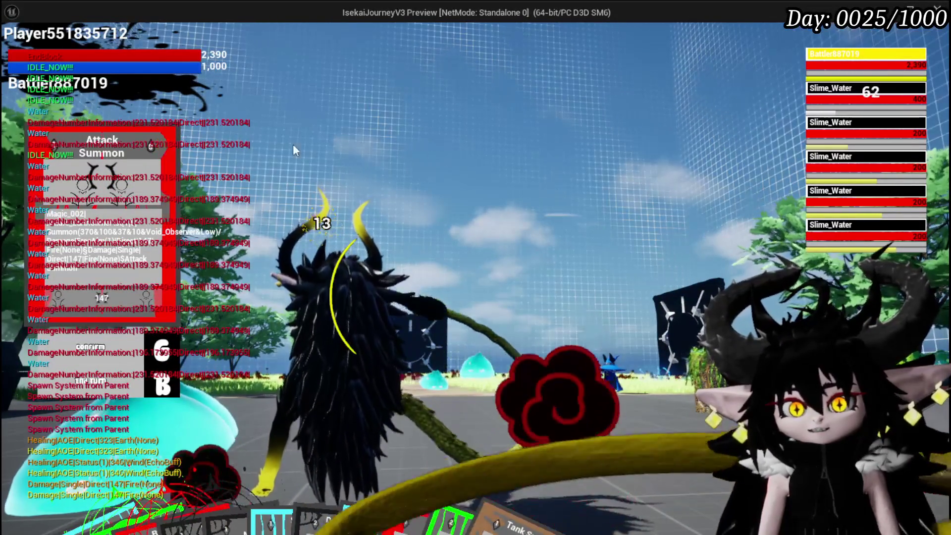
pyautogui.press('Escape')
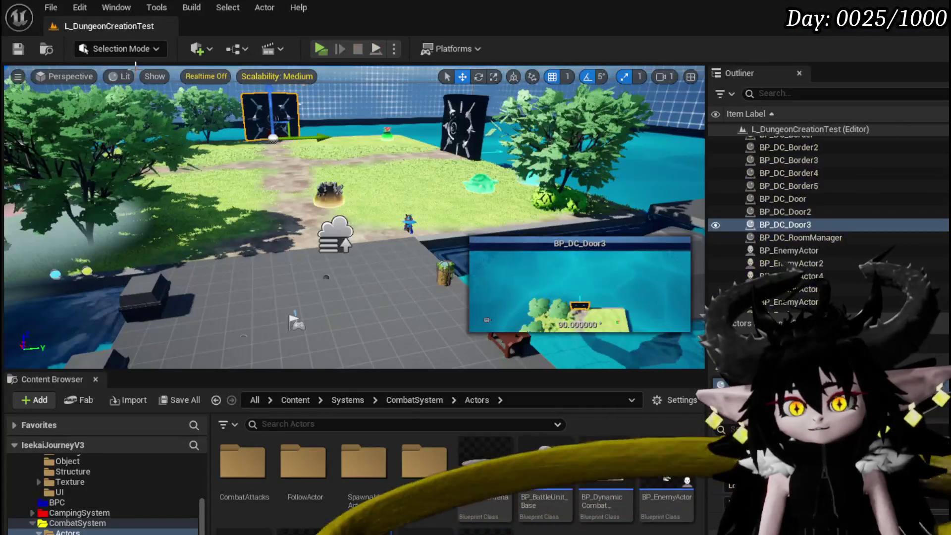
# Save the level and switch back to the BP_Summon_Base Blueprint
pyautogui.click(16, 53)
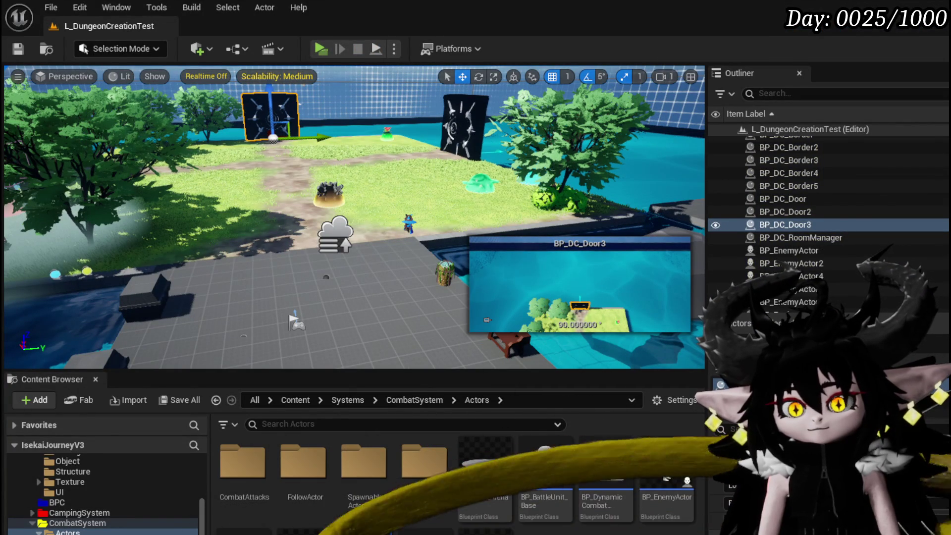
pyautogui.hotkey('alt', 'Tab')
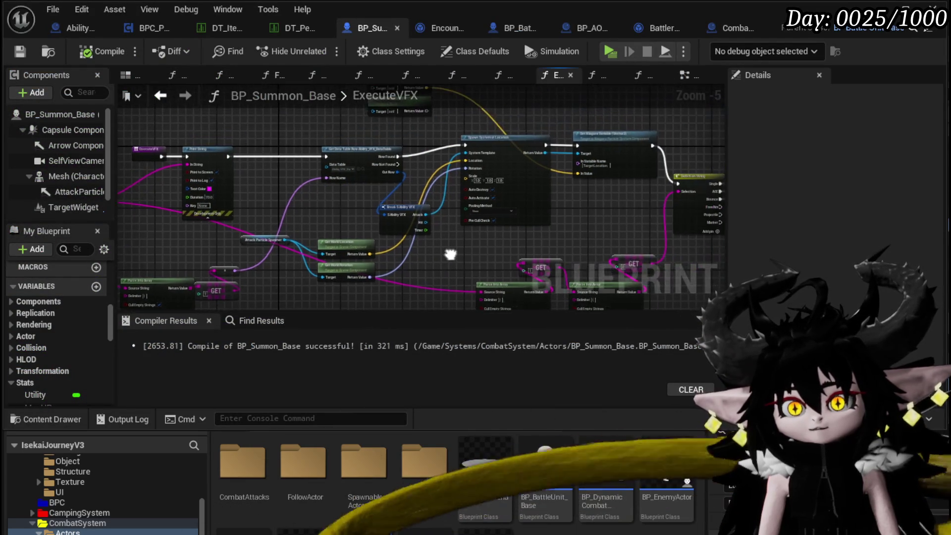
pyautogui.scroll(3, 329, 267)
pyautogui.scroll(-2, 450, 299)
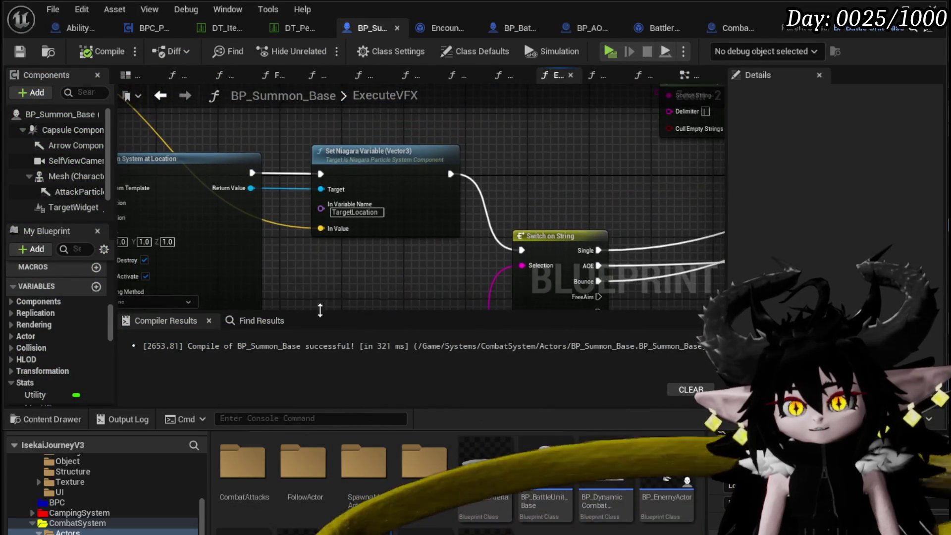
# Open the AbilityImpactSystem function graph and view its entry and Ability Data parsing nodes
pyautogui.moveTo(451, 299)
pyautogui.mouseDown()
pyautogui.moveTo(299, 282)
pyautogui.moveTo(373, 239)
pyautogui.moveTo(198, 243)
pyautogui.mouseUp()
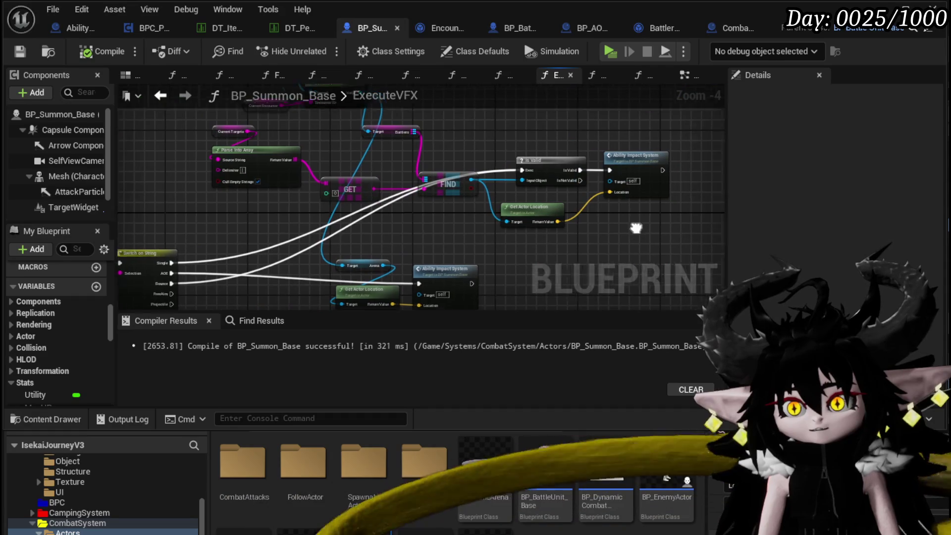
pyautogui.scroll(2, 405, 236)
pyautogui.doubleClick(436, 189)
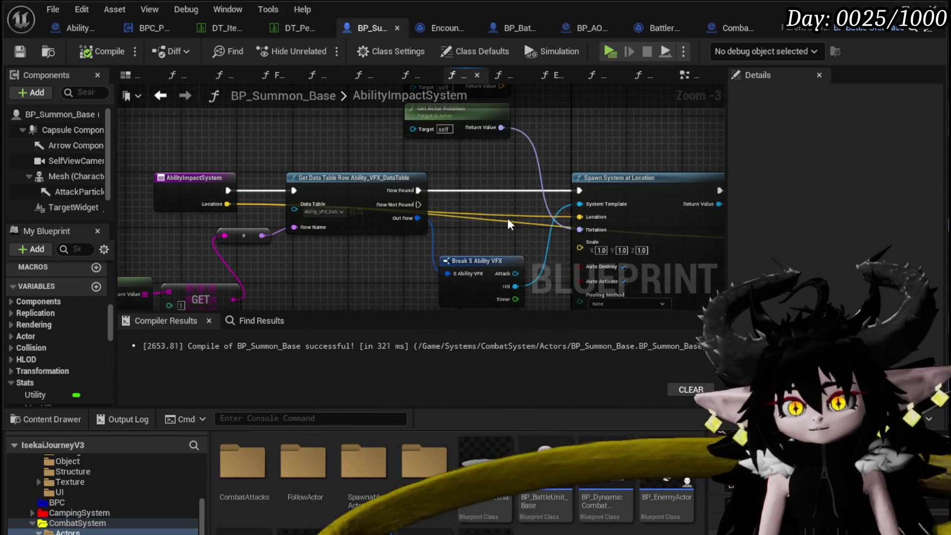
pyautogui.moveTo(491, 229)
pyautogui.mouseDown()
pyautogui.moveTo(308, 213)
pyautogui.moveTo(542, 236)
pyautogui.moveTo(401, 221)
pyautogui.moveTo(155, 248)
pyautogui.moveTo(170, 262)
pyautogui.moveTo(242, 270)
pyautogui.moveTo(245, 292)
pyautogui.moveTo(160, 241)
pyautogui.moveTo(524, 262)
pyautogui.mouseUp()
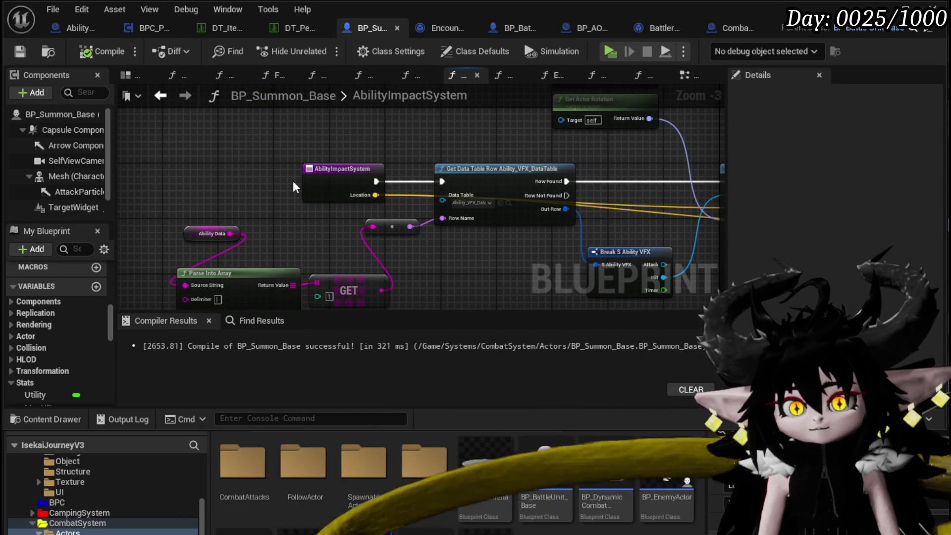
pyautogui.moveTo(293, 186); pyautogui.dragTo(296, 227)
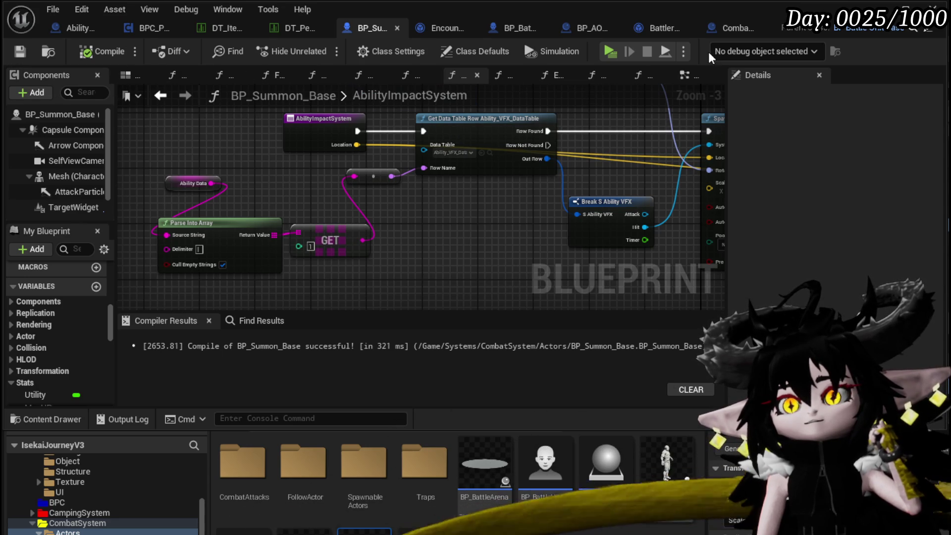
pyautogui.click(616, 55)
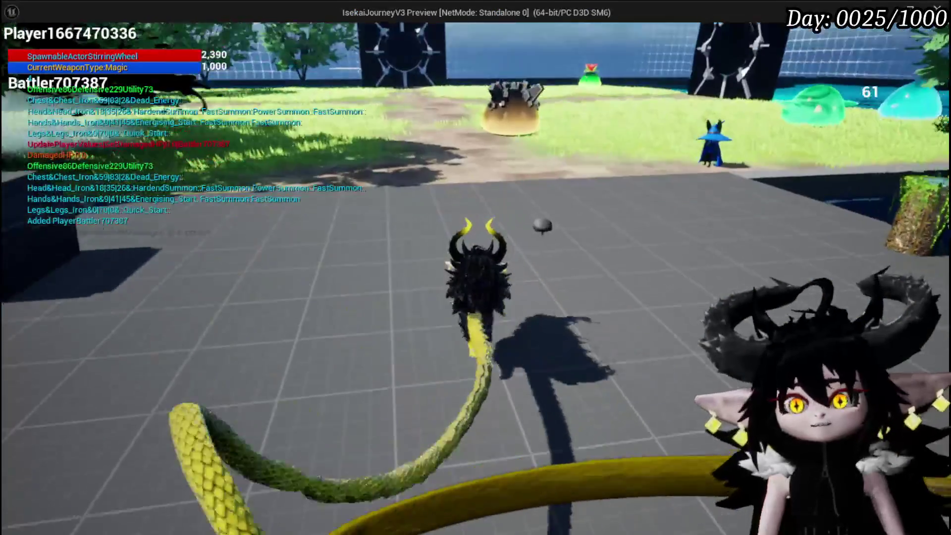
pyautogui.press('w')
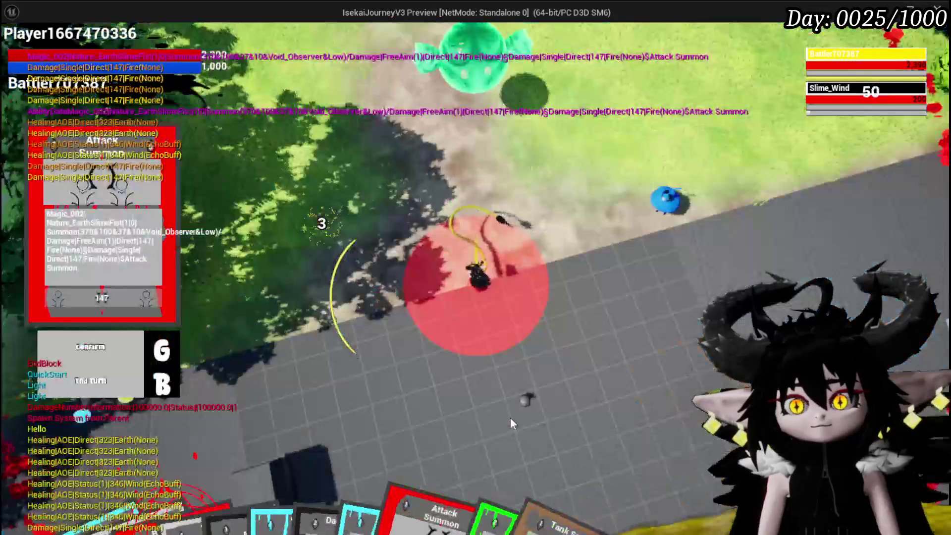
pyautogui.click(510, 417)
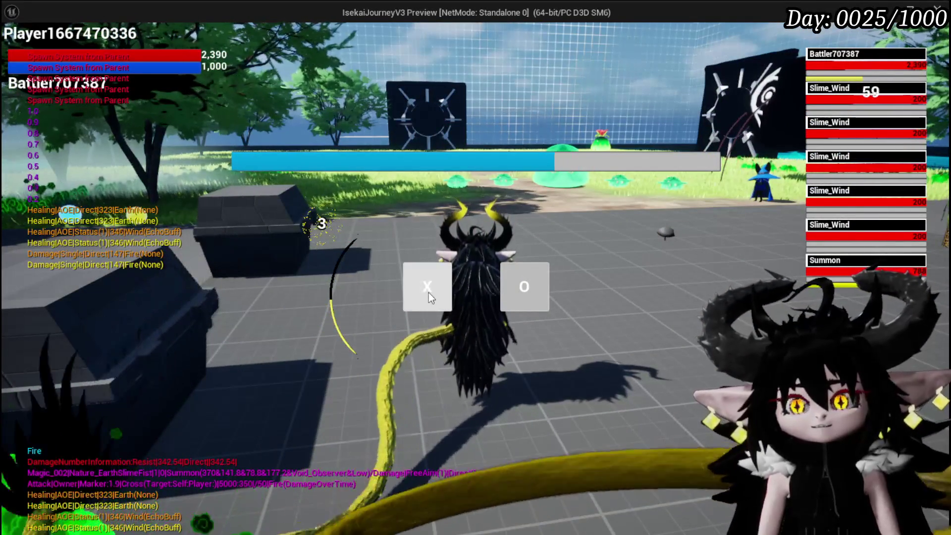
pyautogui.click(429, 292)
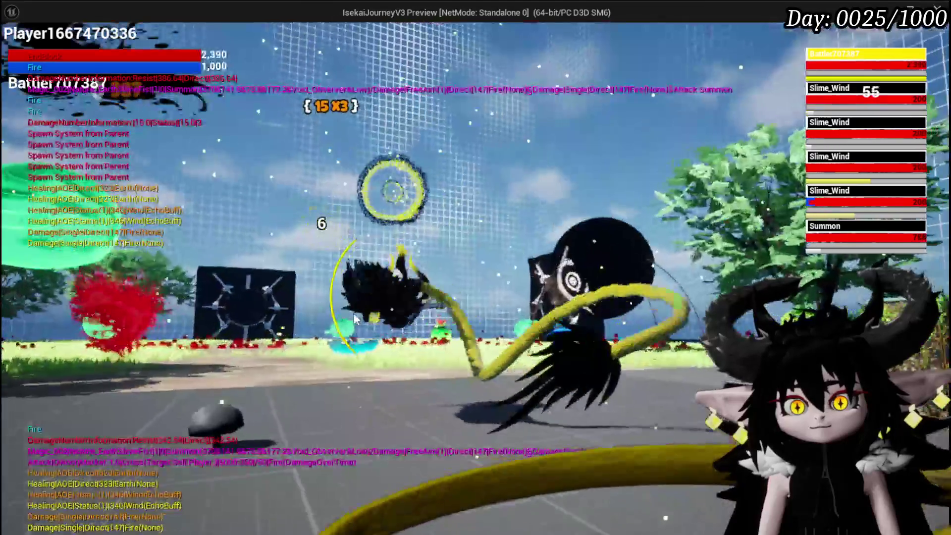
pyautogui.press('Escape')
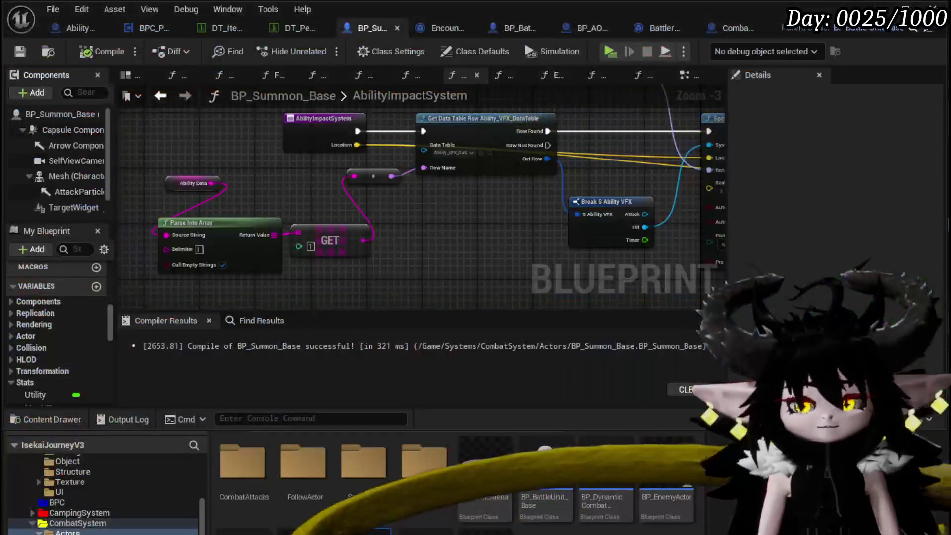
# Add a breakpoint on the AbilityImpactSystem entry node and launch the game
pyautogui.rightClick(329, 130)
pyautogui.click(302, 344)
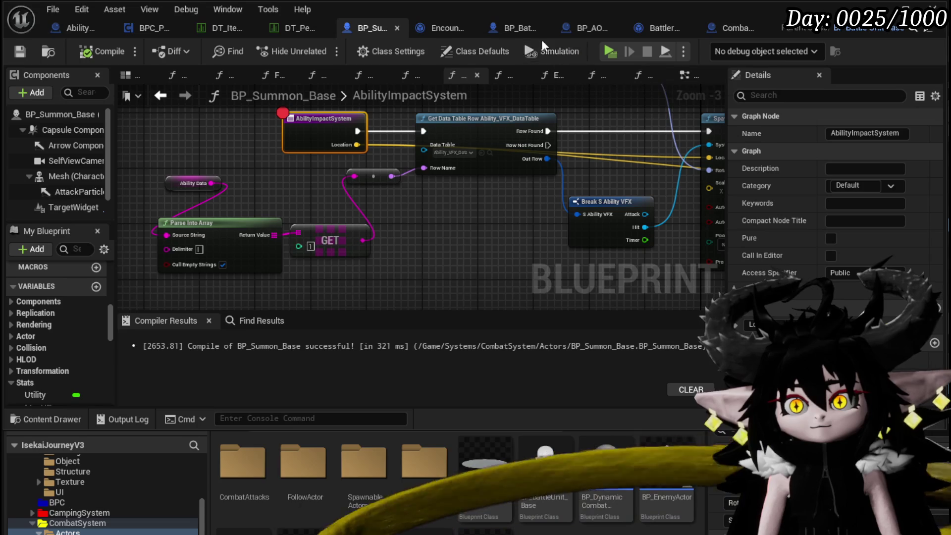
pyautogui.click(608, 52)
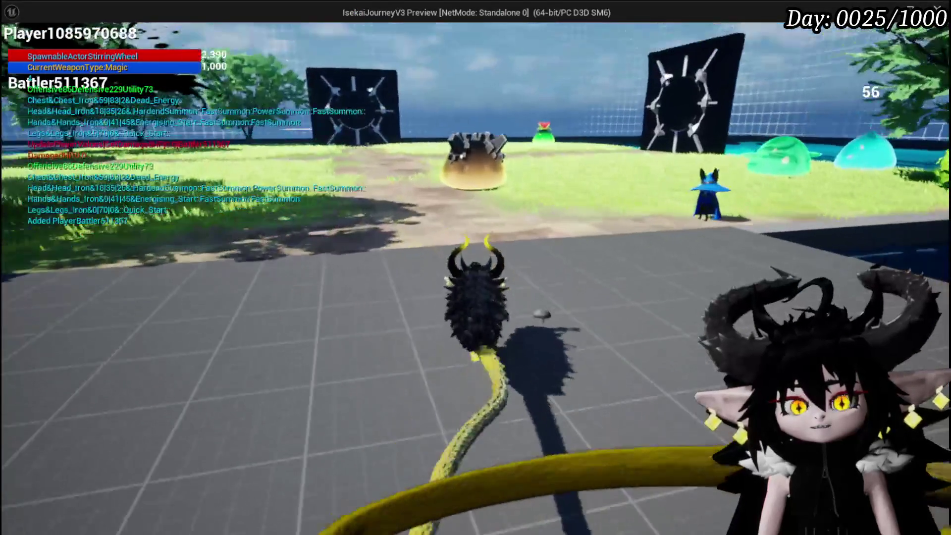
# Start a slime battle, cast Attack Summon at a target, then exit back to the Blueprint
pyautogui.press('w')
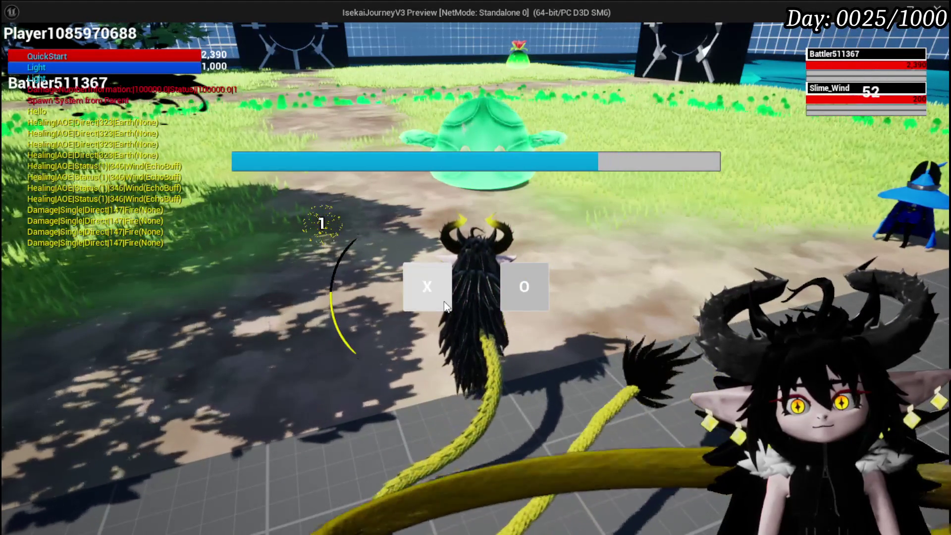
pyautogui.click(444, 303)
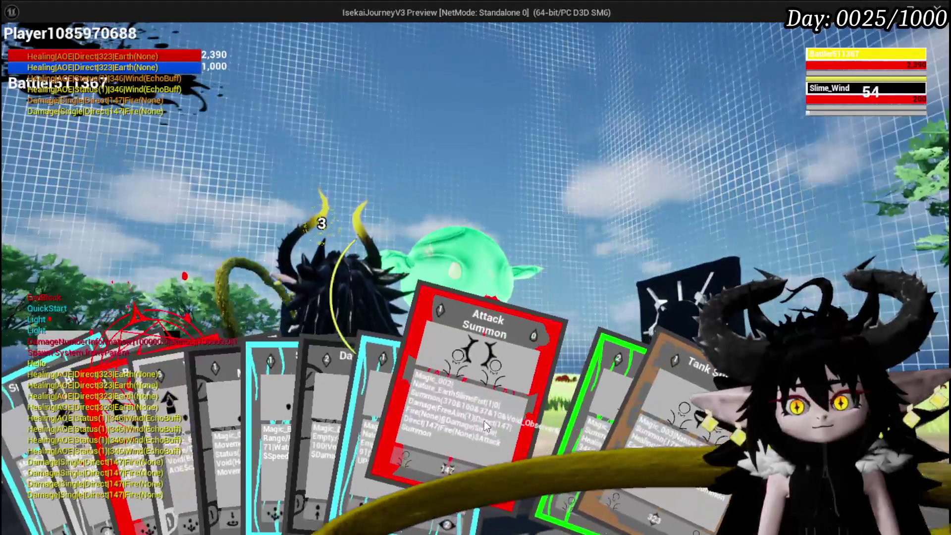
pyautogui.click(483, 420)
pyautogui.press('g')
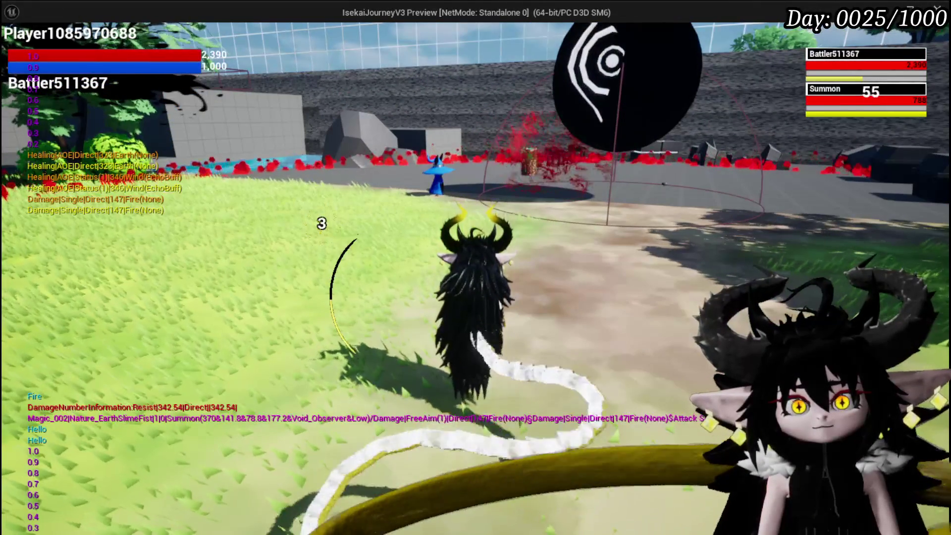
pyautogui.press('Escape')
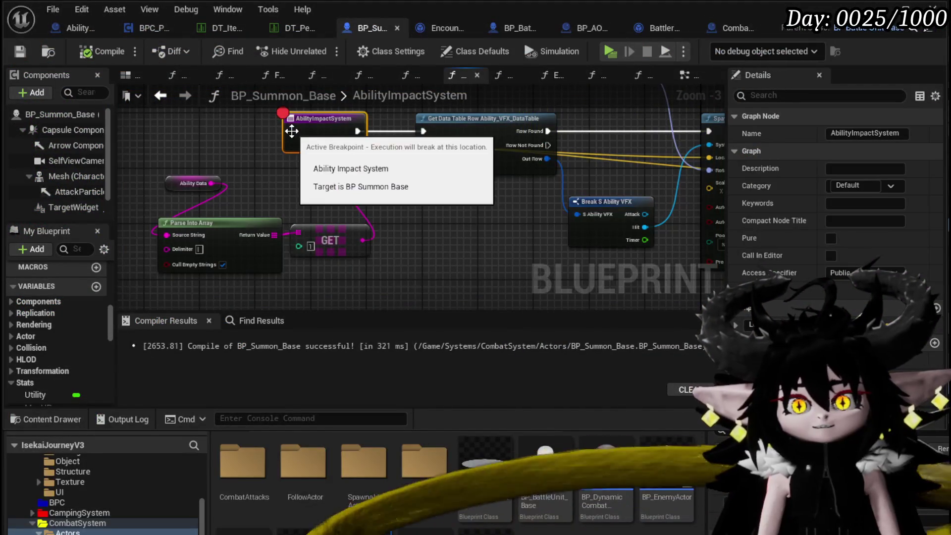
# Return from AbilityImpactSystem to the ExecuteVFX graph and bring its entry node into view
pyautogui.moveTo(253, 168)
pyautogui.mouseDown()
pyautogui.moveTo(314, 183)
pyautogui.moveTo(283, 187)
pyautogui.mouseUp()
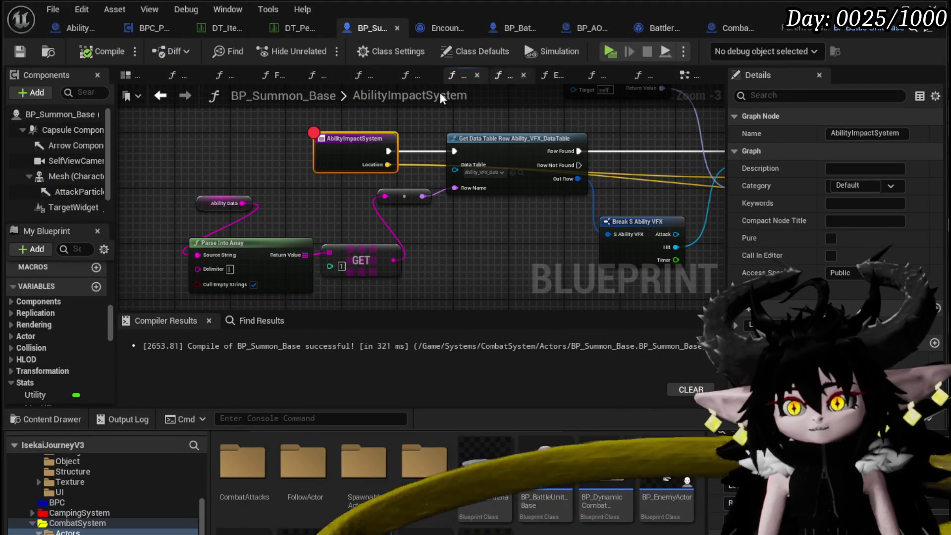
pyautogui.click(161, 96)
pyautogui.scroll(-3, 280, 179)
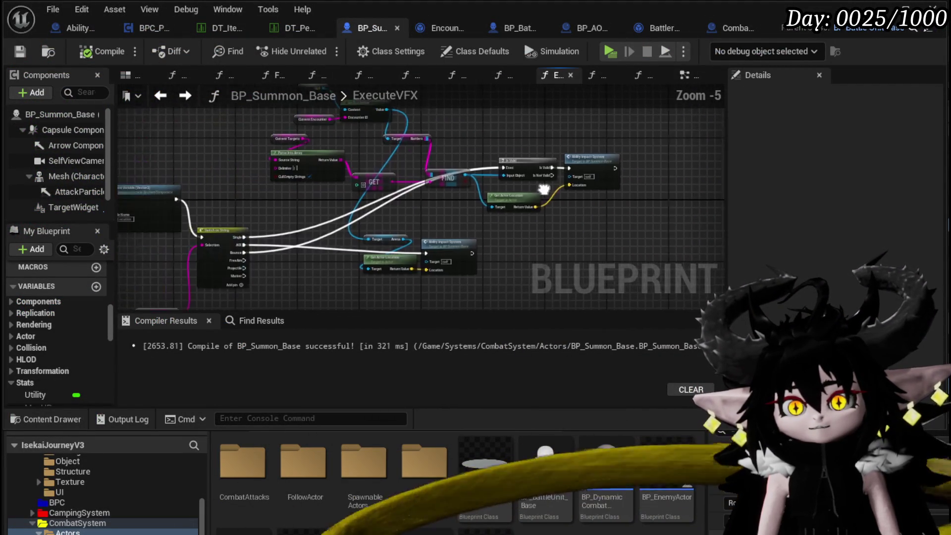
pyautogui.moveTo(475, 174); pyautogui.dragTo(580, 190)
pyautogui.scroll(3, 581, 191)
pyautogui.moveTo(152, 218)
pyautogui.mouseDown()
pyautogui.moveTo(142, 232)
pyautogui.moveTo(118, 237)
pyautogui.moveTo(429, 199)
pyautogui.moveTo(325, 186)
pyautogui.moveTo(352, 175)
pyautogui.moveTo(573, 169)
pyautogui.moveTo(495, 163)
pyautogui.mouseUp()
pyautogui.scroll(-1, 574, 170)
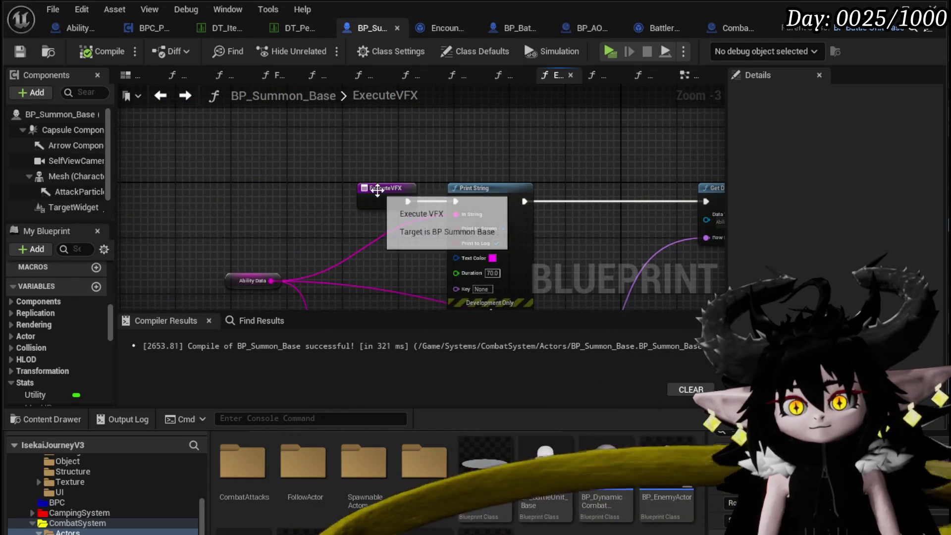
# Add a breakpoint on the ExecuteVFX entry node and review its Print String and Spawn System nodes
pyautogui.rightClick(381, 194)
pyautogui.click(406, 452)
pyautogui.scroll(-1, 564, 195)
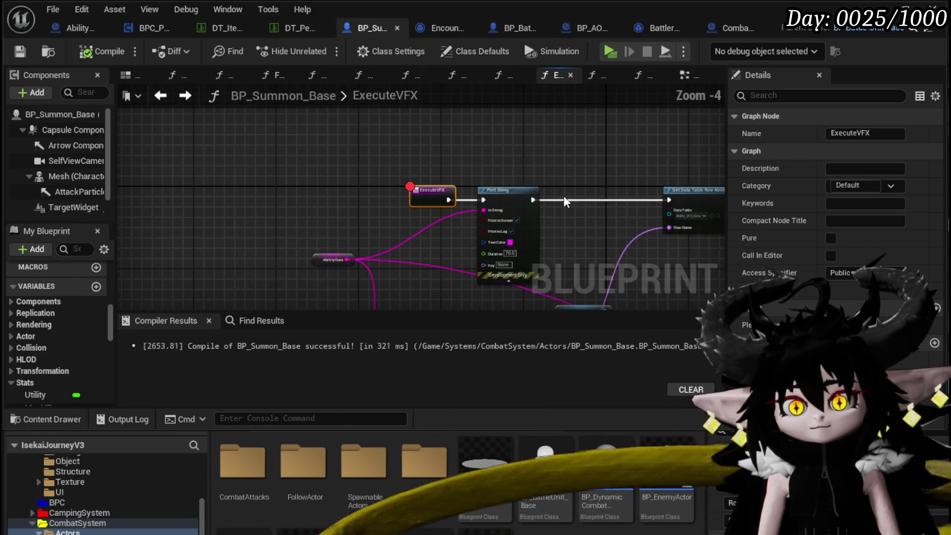
pyautogui.moveTo(563, 195)
pyautogui.mouseDown()
pyautogui.moveTo(317, 119)
pyautogui.moveTo(296, 95)
pyautogui.mouseUp()
pyautogui.moveTo(177, 305); pyautogui.dragTo(213, 260)
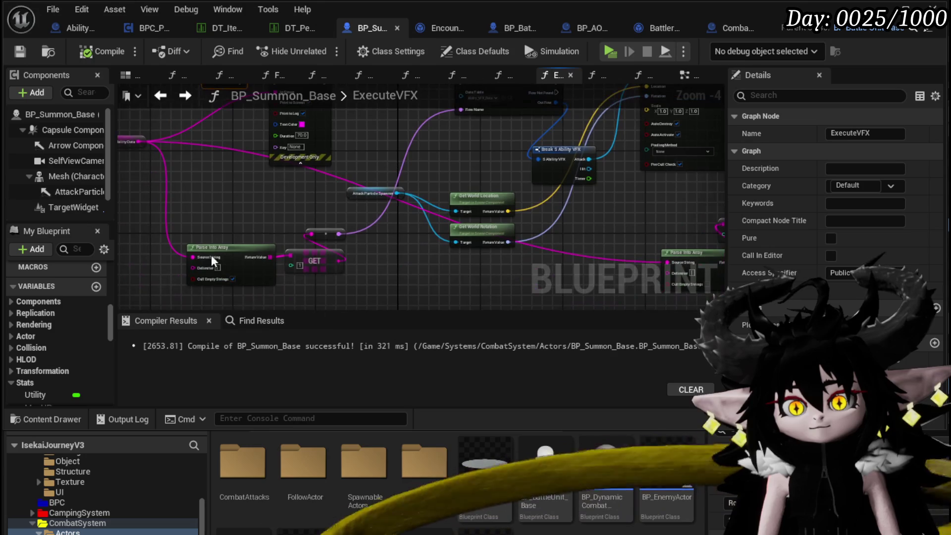
pyautogui.moveTo(528, 234)
pyautogui.mouseDown()
pyautogui.moveTo(234, 309)
pyautogui.moveTo(394, 242)
pyautogui.moveTo(258, 248)
pyautogui.mouseUp()
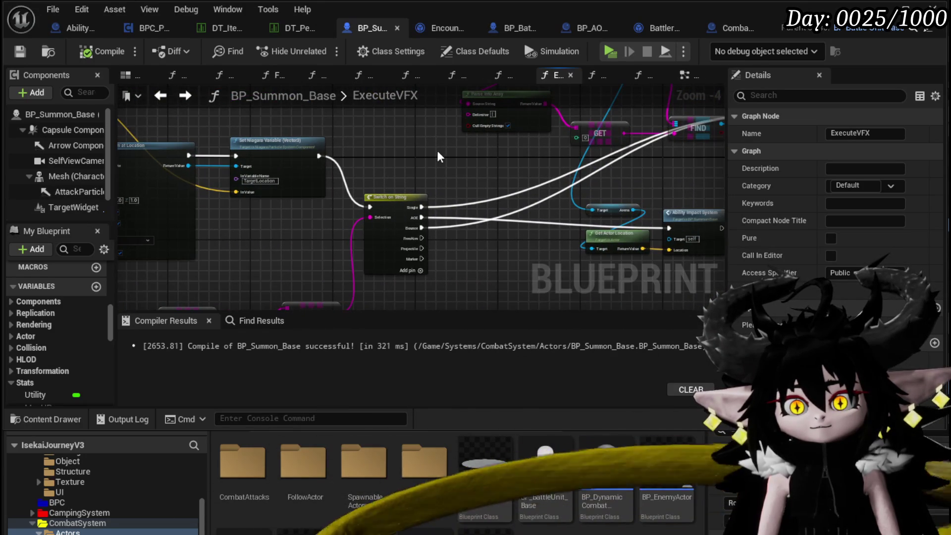
pyautogui.moveTo(316, 209); pyautogui.dragTo(363, 118)
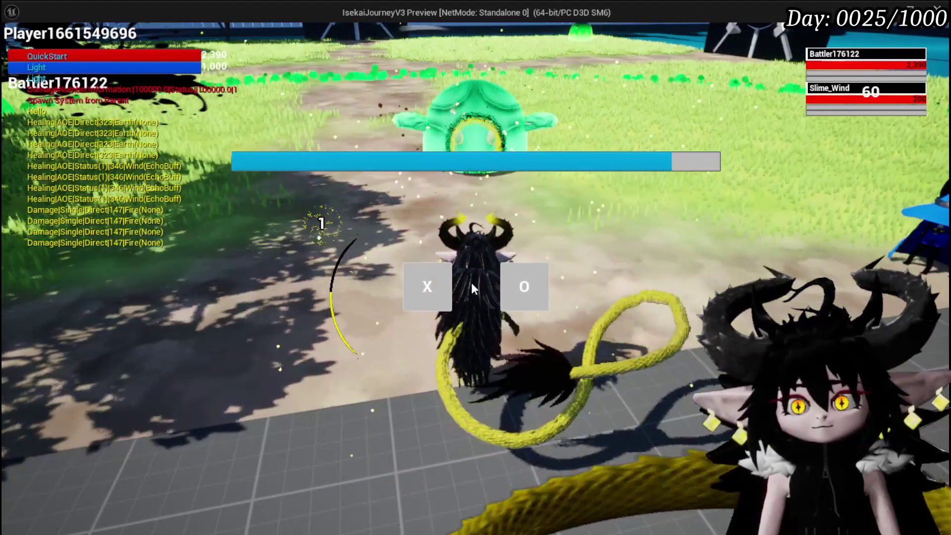
# Dismiss the battle prompt and play the Attack Summon card on its target to hit the ExecuteVFX breakpoint
pyautogui.click(436, 277)
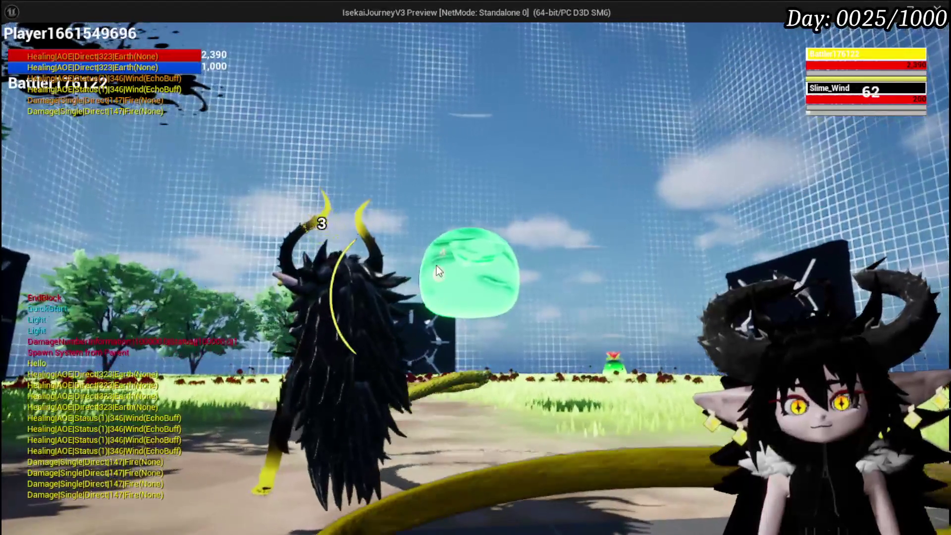
pyautogui.click(437, 436)
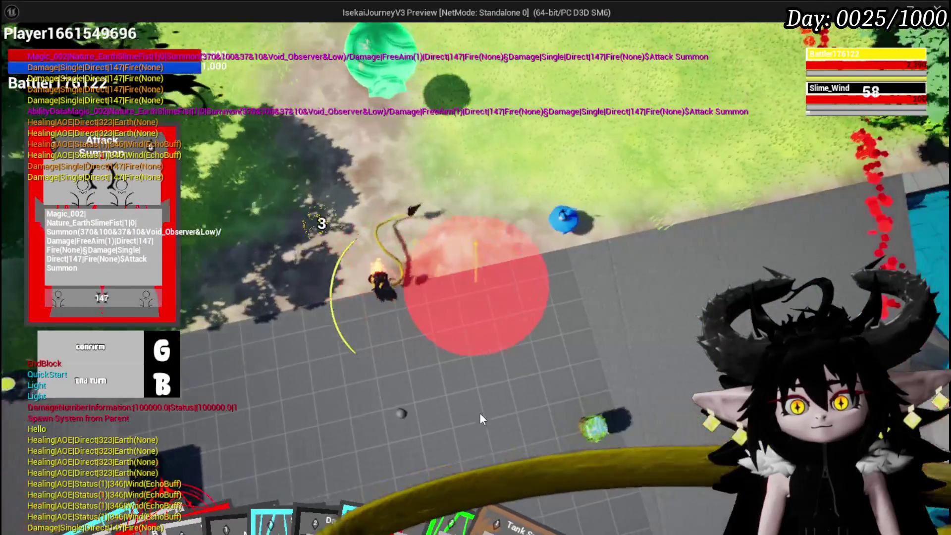
pyautogui.click(479, 412)
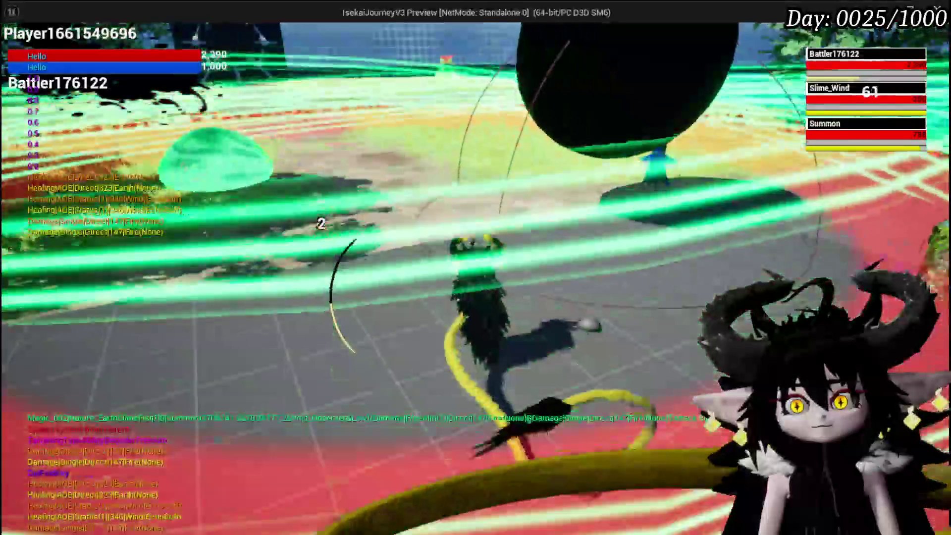
# Step Over through ExecuteVFX past Get Data Table Row and Set Niagara Variable to Switch on String
pyautogui.scroll(-5, 179, 220)
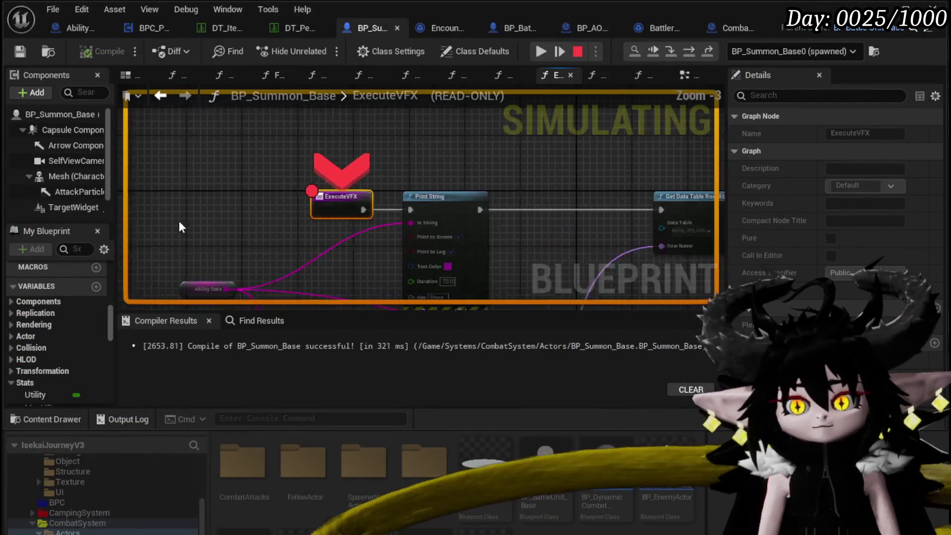
pyautogui.scroll(2, 255, 195)
pyautogui.moveTo(268, 237)
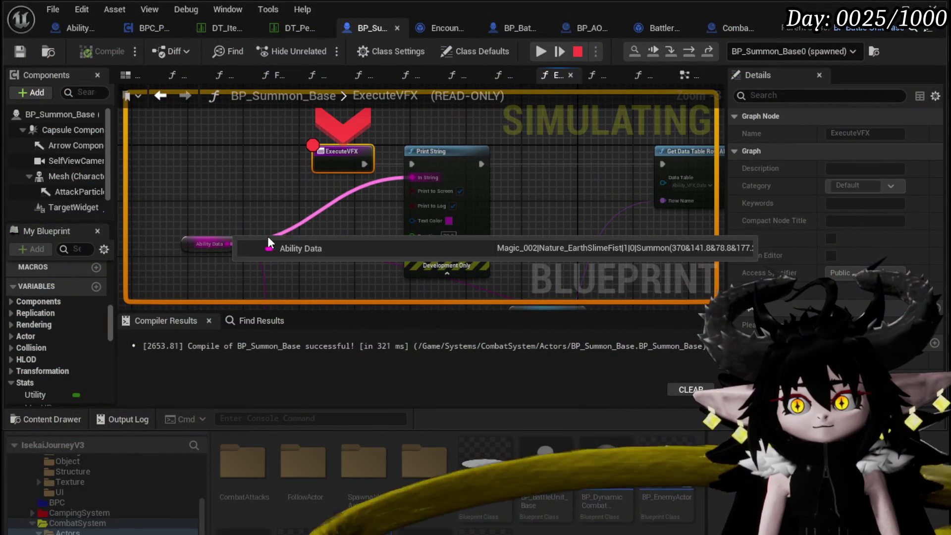
pyautogui.click(688, 52)
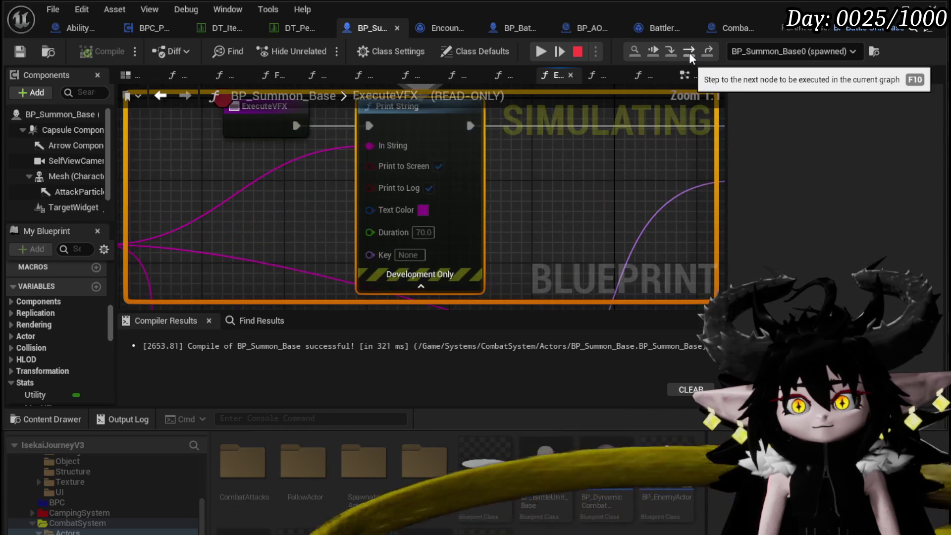
pyautogui.click(689, 53)
pyautogui.click(688, 52)
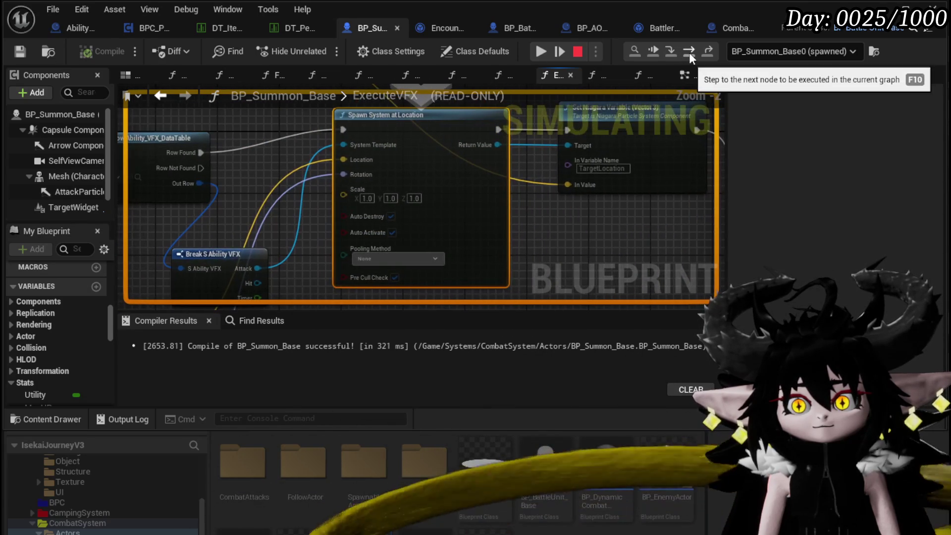
pyautogui.click(688, 53)
pyautogui.click(688, 52)
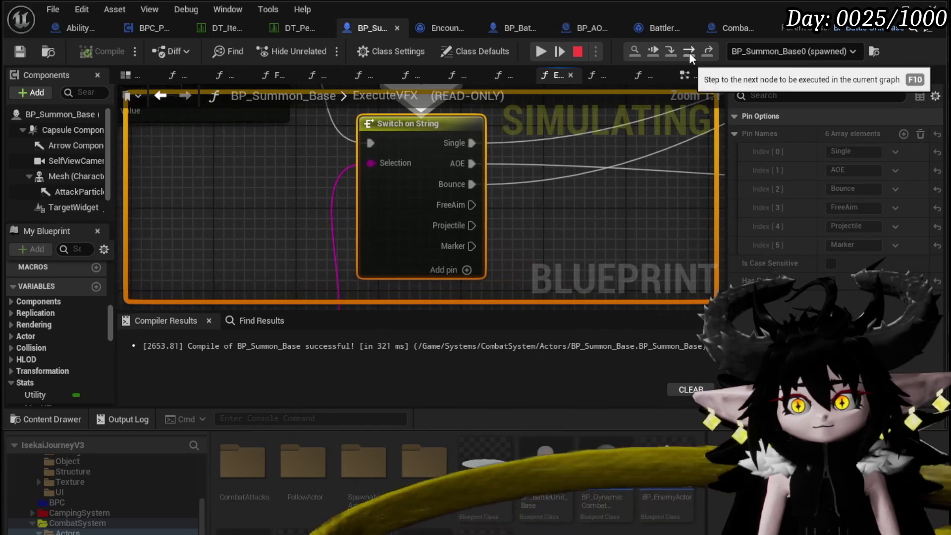
# Inspect the GET and Parse Into Array nodes, step out to AbilityExecution's For Each Loop, and reopen ExecuteVFX
pyautogui.moveTo(365, 164)
pyautogui.scroll(-3, 284, 182)
pyautogui.moveTo(284, 182); pyautogui.dragTo(418, 131)
pyautogui.scroll(3, 310, 204)
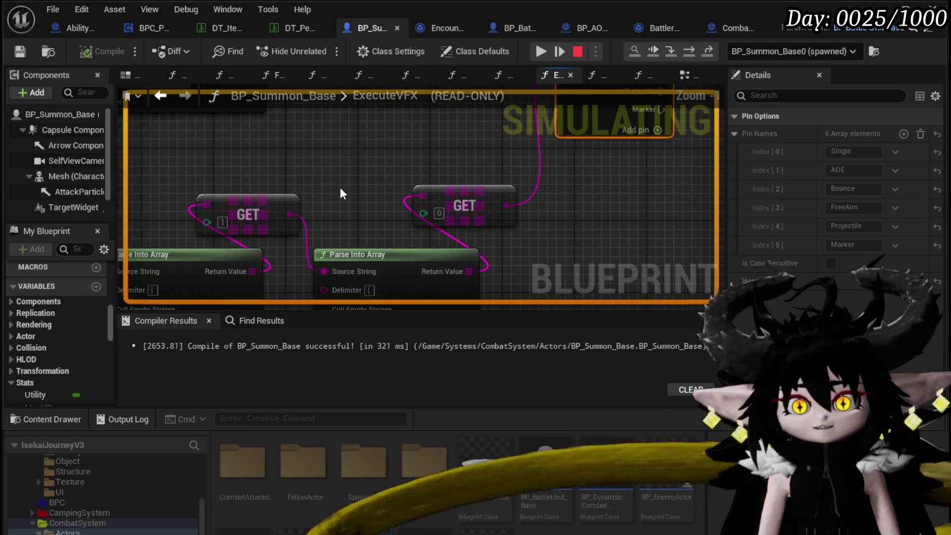
pyautogui.click(687, 51)
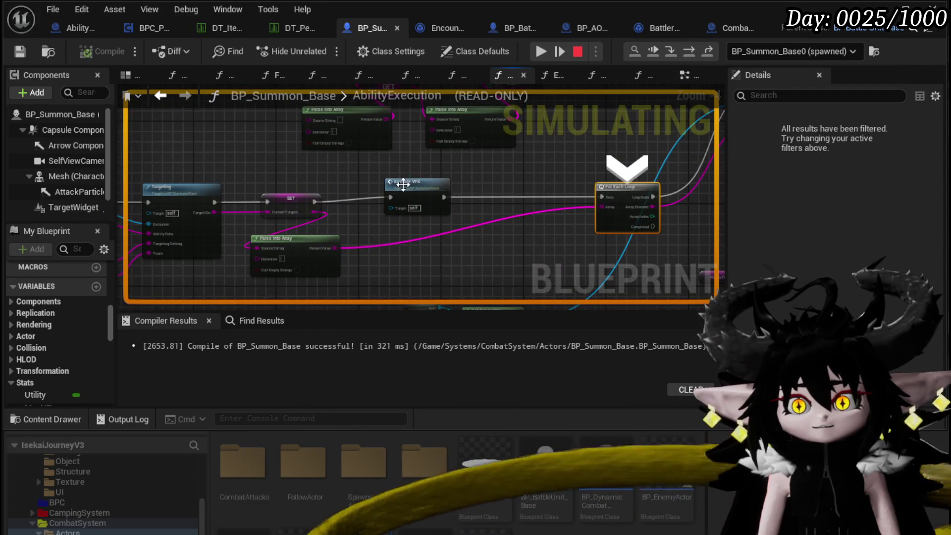
pyautogui.doubleClick(403, 184)
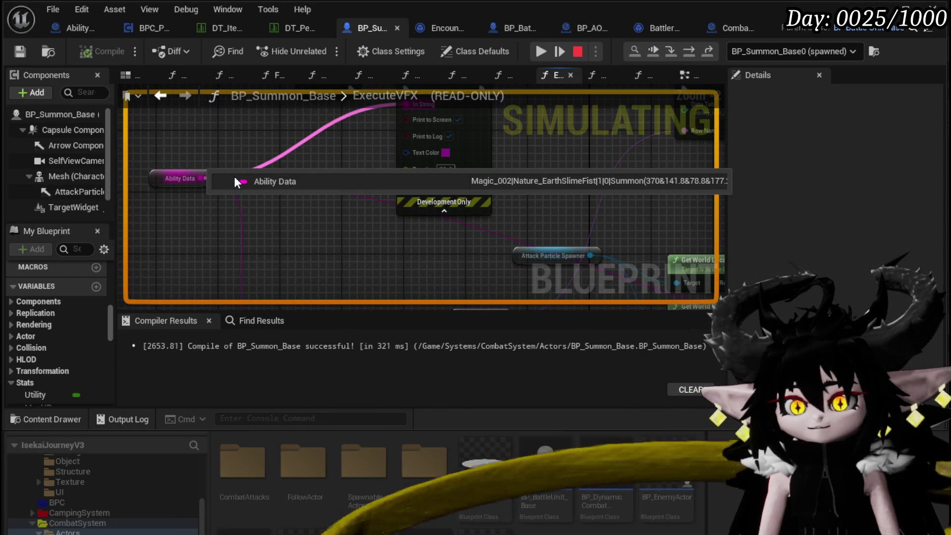
# Step into the StandardMacros ForEachLoop macro graph
pyautogui.scroll(-5, 234, 176)
pyautogui.scroll(1, 461, 220)
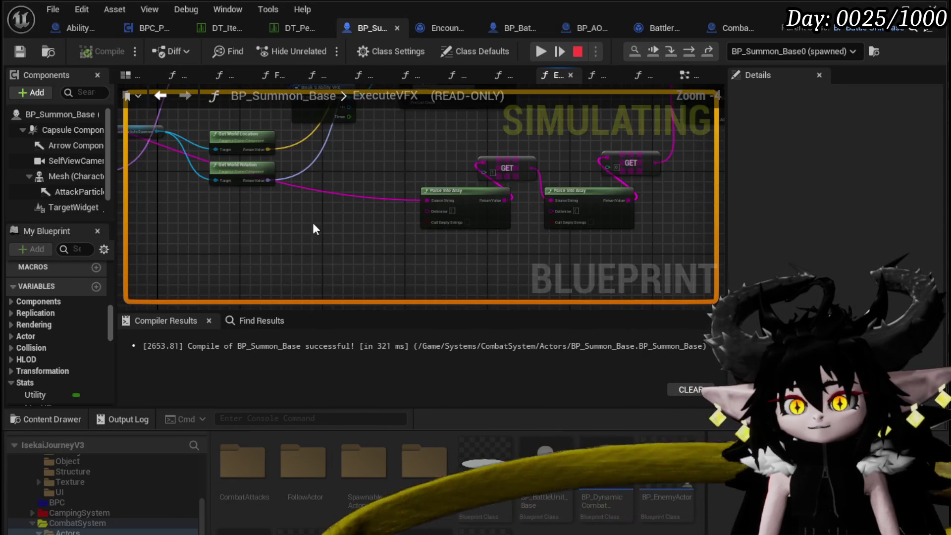
pyautogui.scroll(3, 313, 229)
pyautogui.scroll(-1, 227, 215)
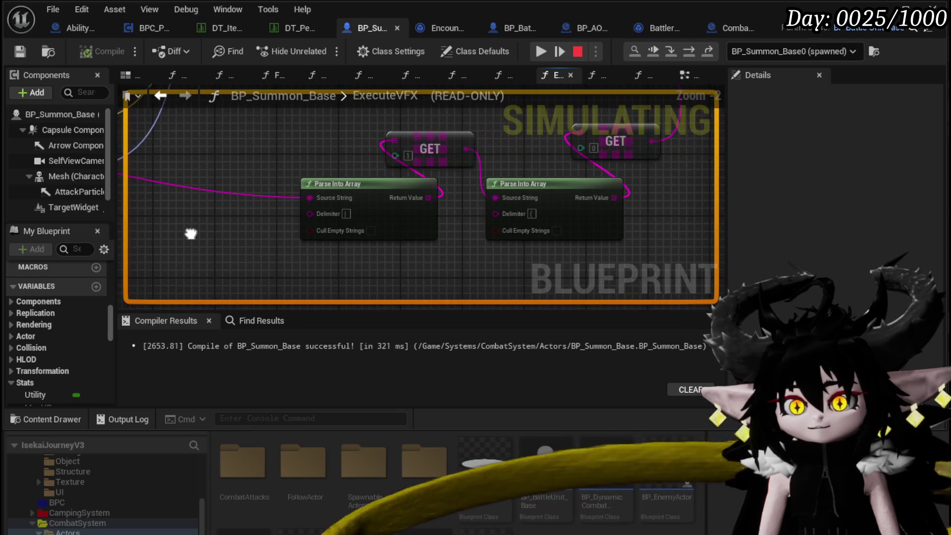
pyautogui.click(554, 55)
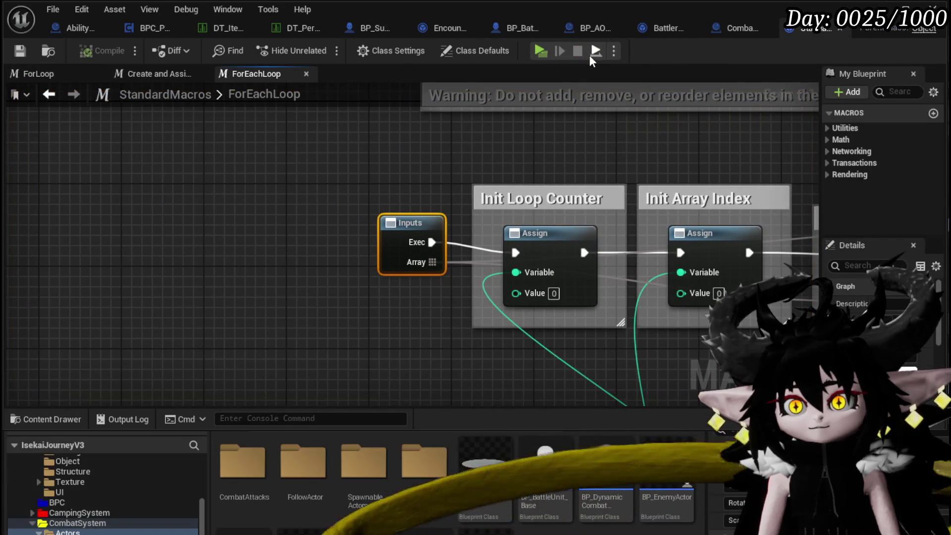
# Close the ForEachLoop tab, check AbilityDecoder, then return to BP_Summon_Base's ExecuteVFX graph
pyautogui.click(842, 29)
pyautogui.click(79, 29)
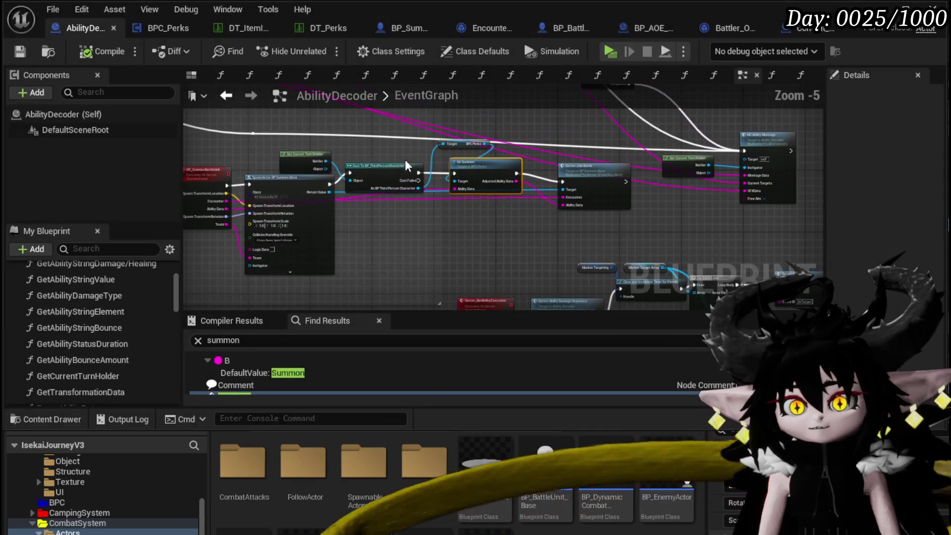
pyautogui.click(412, 27)
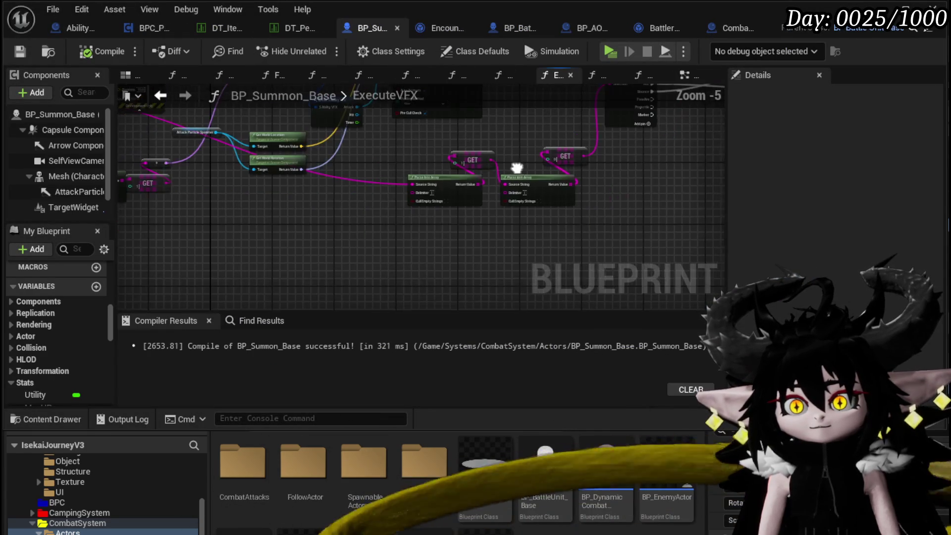
pyautogui.scroll(-1, 673, 203)
pyautogui.moveTo(673, 203); pyautogui.dragTo(349, 218)
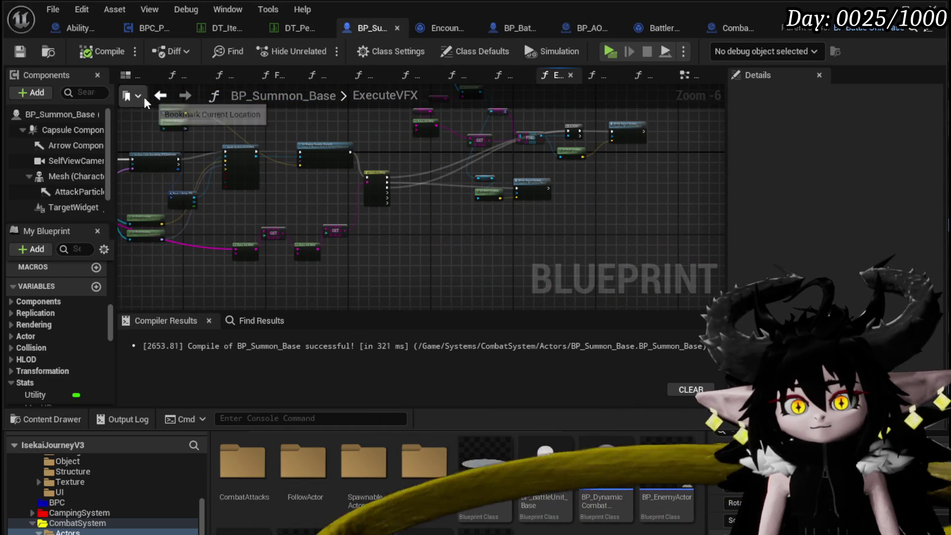
# Move back and forward between the AbilityExecution and ExecuteVFX graphs to review them
pyautogui.click(160, 95)
pyautogui.scroll(-1, 396, 199)
pyautogui.moveTo(397, 198)
pyautogui.mouseDown()
pyautogui.moveTo(357, 193)
pyautogui.moveTo(465, 181)
pyautogui.mouseUp()
pyautogui.click(191, 97)
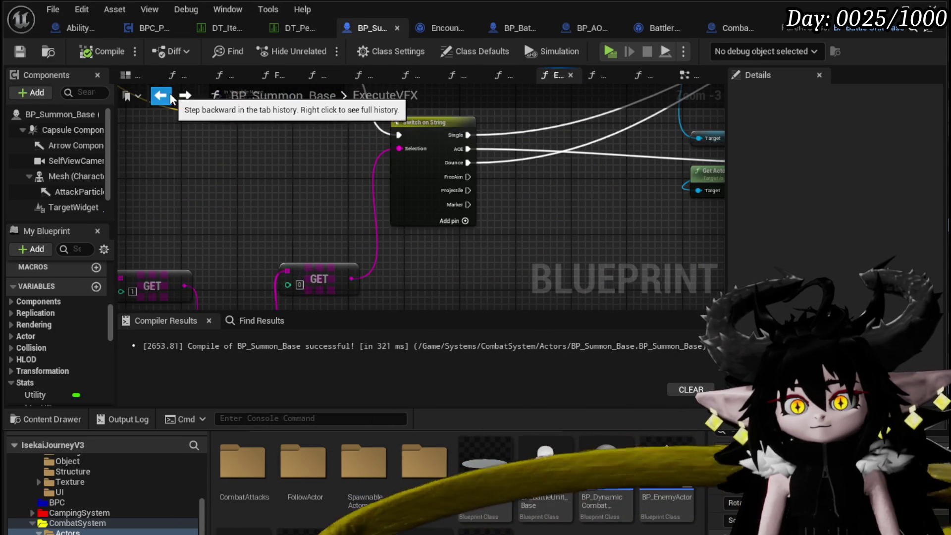
pyautogui.scroll(-3, 297, 198)
pyautogui.scroll(1, 297, 198)
pyautogui.moveTo(297, 198)
pyautogui.mouseDown()
pyautogui.moveTo(433, 208)
pyautogui.moveTo(441, 227)
pyautogui.mouseUp()
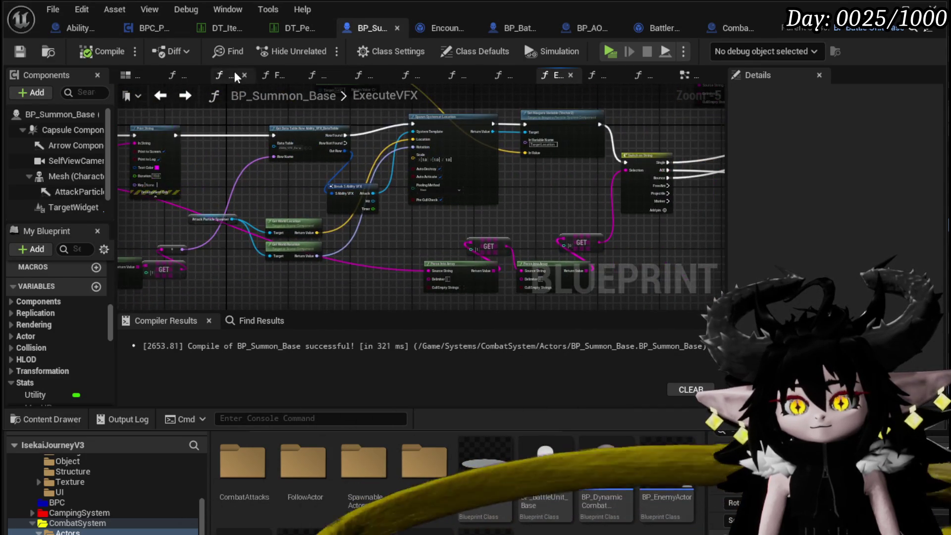
pyautogui.click(161, 99)
pyautogui.scroll(-4, 597, 195)
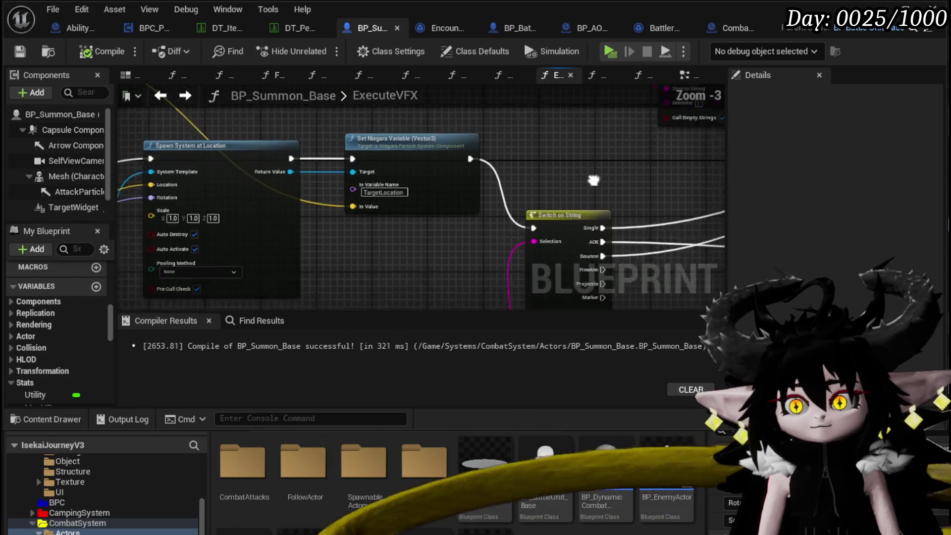
pyautogui.scroll(1, 173, 171)
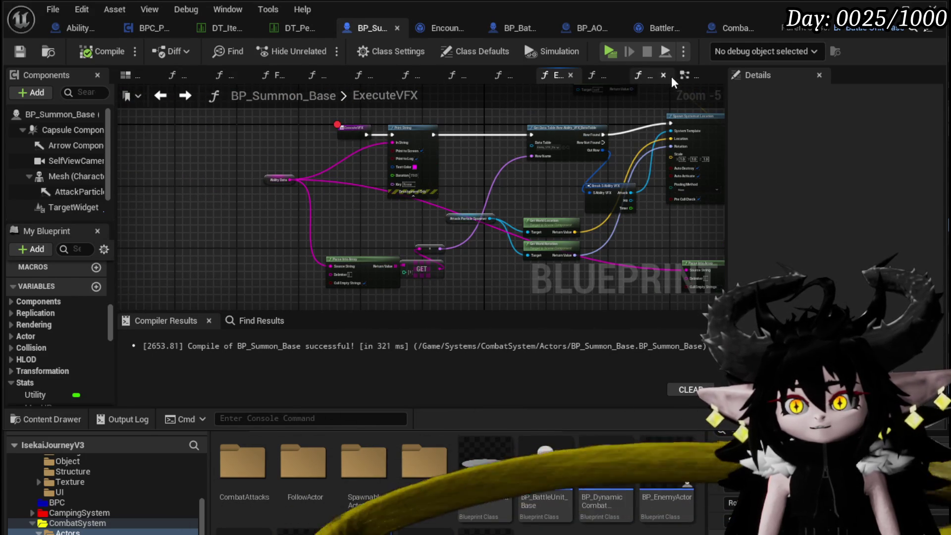
# Show BP_Summon_Base's EventGraph
pyautogui.click(684, 74)
pyautogui.scroll(-2, 471, 134)
pyautogui.scroll(2, 369, 200)
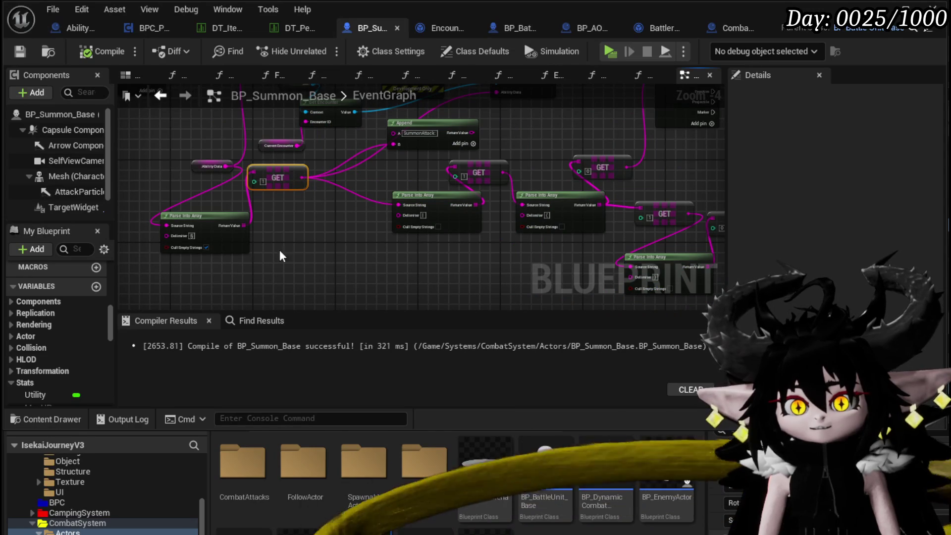
# Copy the Parse Into Array and GET nodes from EventGraph into the ExecuteVFX function
pyautogui.keyDown('shift'); pyautogui.click(206, 250); pyautogui.keyUp('shift')
pyautogui.moveTo(340, 251)
pyautogui.mouseDown()
pyautogui.moveTo(259, 248)
pyautogui.moveTo(424, 269)
pyautogui.moveTo(371, 303)
pyautogui.moveTo(318, 295)
pyautogui.moveTo(365, 282)
pyautogui.moveTo(637, 299)
pyautogui.moveTo(539, 299)
pyautogui.moveTo(501, 195)
pyautogui.mouseUp()
pyautogui.scroll(2, 501, 195)
pyautogui.doubleClick(477, 164)
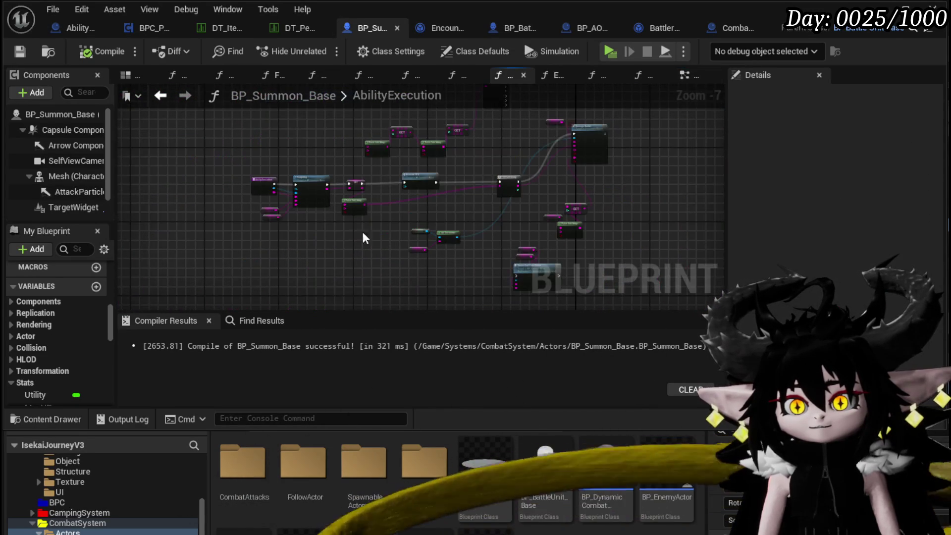
pyautogui.scroll(3, 393, 193)
pyautogui.doubleClick(455, 159)
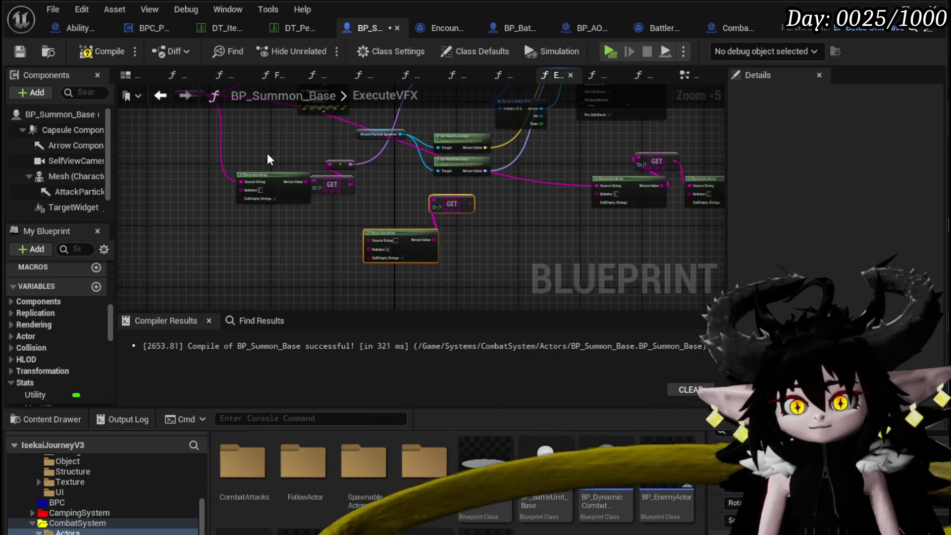
# Wire Ability Data into Parse Into Array's Source String, then compile and save BP_Summon_Base
pyautogui.scroll(1, 253, 165)
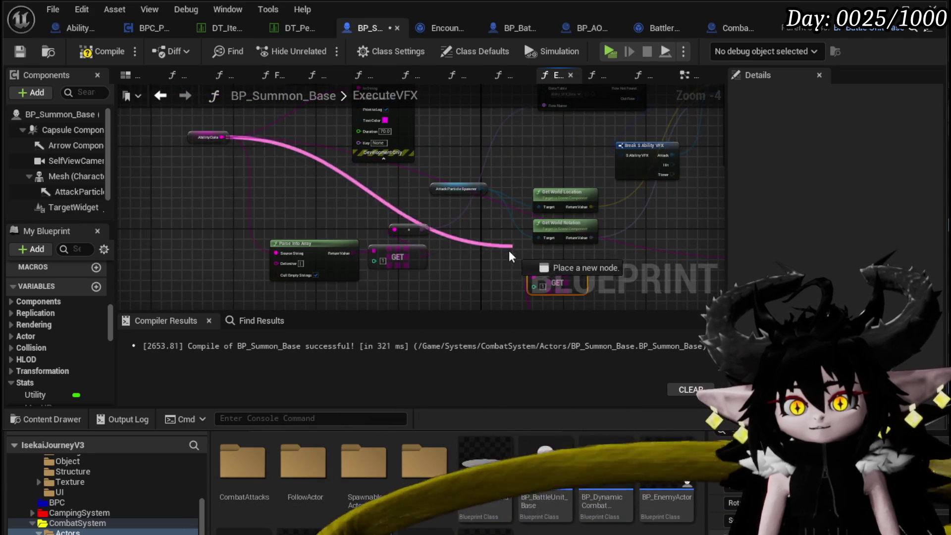
pyautogui.moveTo(511, 256); pyautogui.dragTo(409, 282)
pyautogui.moveTo(457, 263); pyautogui.dragTo(457, 263)
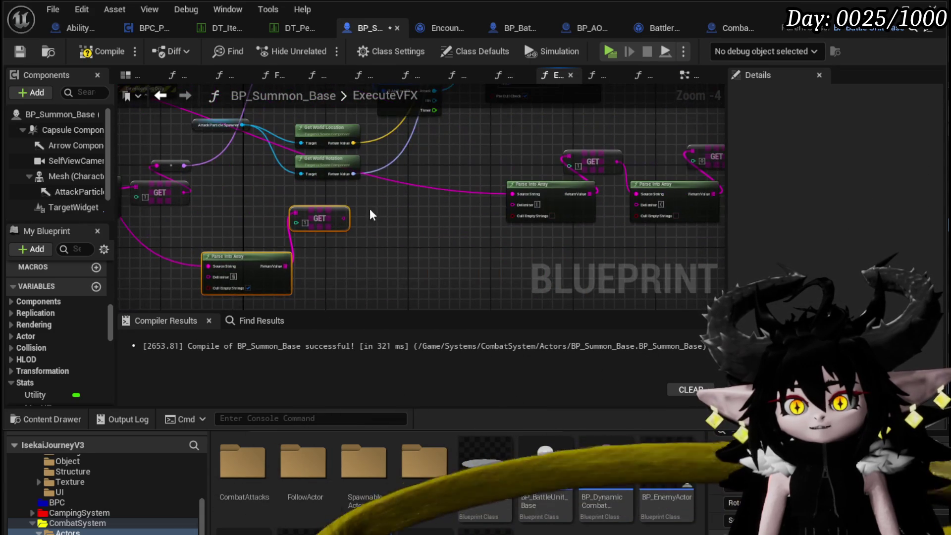
pyautogui.moveTo(518, 199); pyautogui.dragTo(519, 200)
pyautogui.scroll(-2, 356, 295)
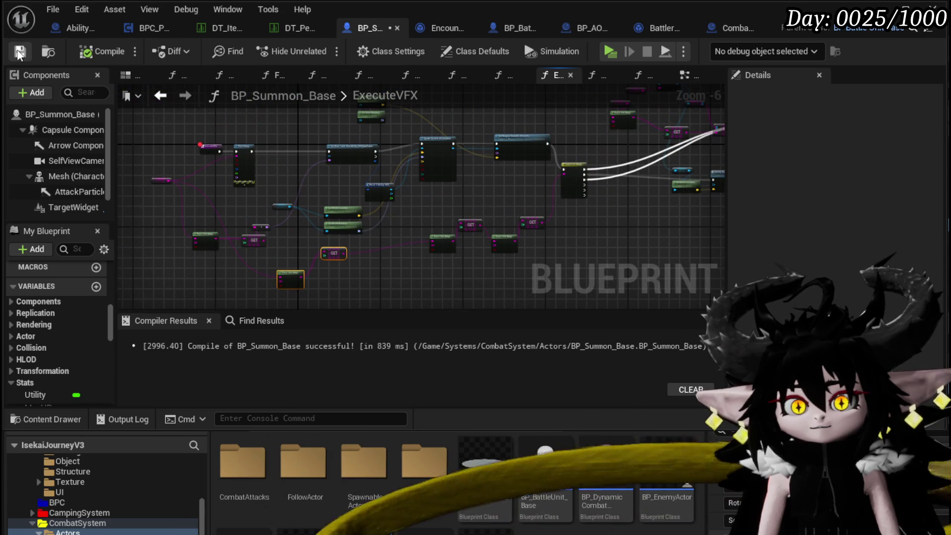
pyautogui.click(19, 52)
# Launch a play-test from the level editor, walk to the spiky dome and start the battle
pyautogui.hotkey('alt', 'Tab')
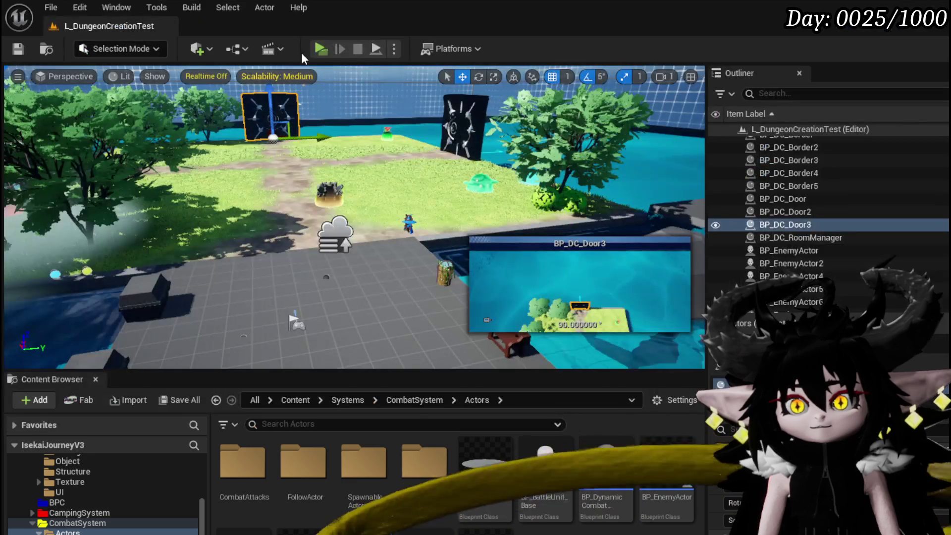
pyautogui.click(321, 50)
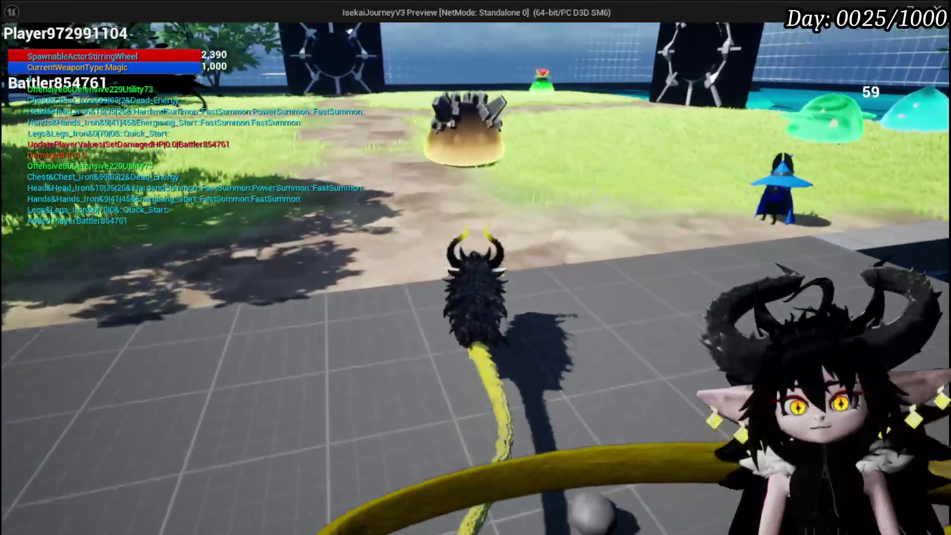
pyautogui.press('w')
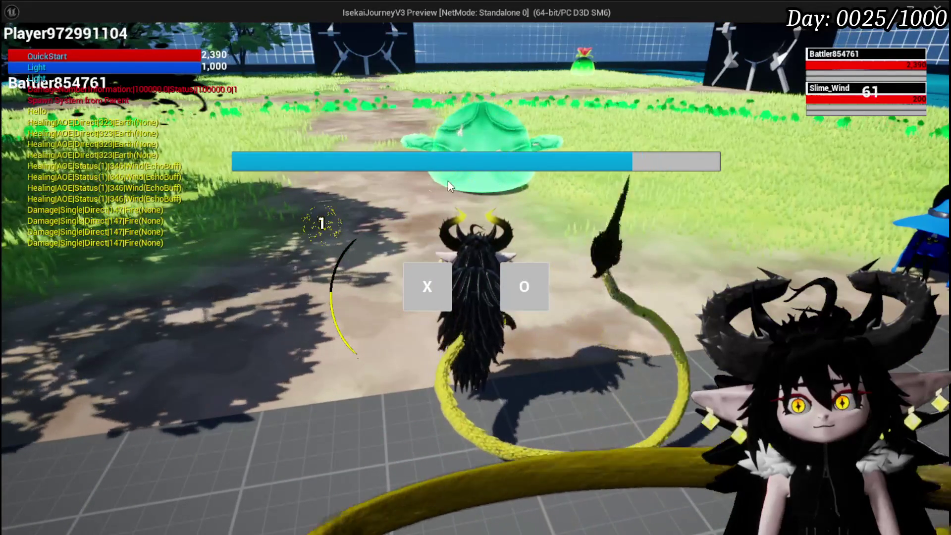
pyautogui.click(424, 288)
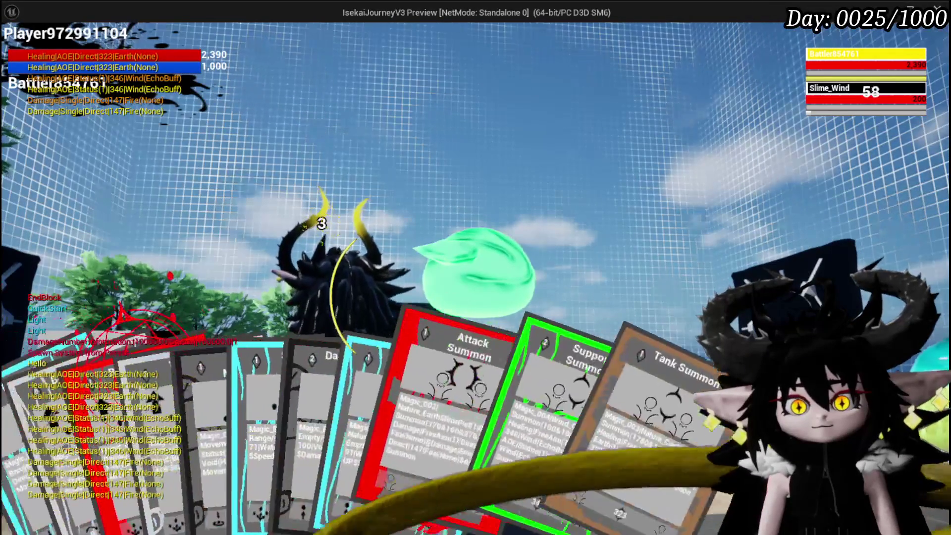
# Play the Attack Summon card on a target and view the Blueprint paused at ExecuteVFX
pyautogui.click(395, 440)
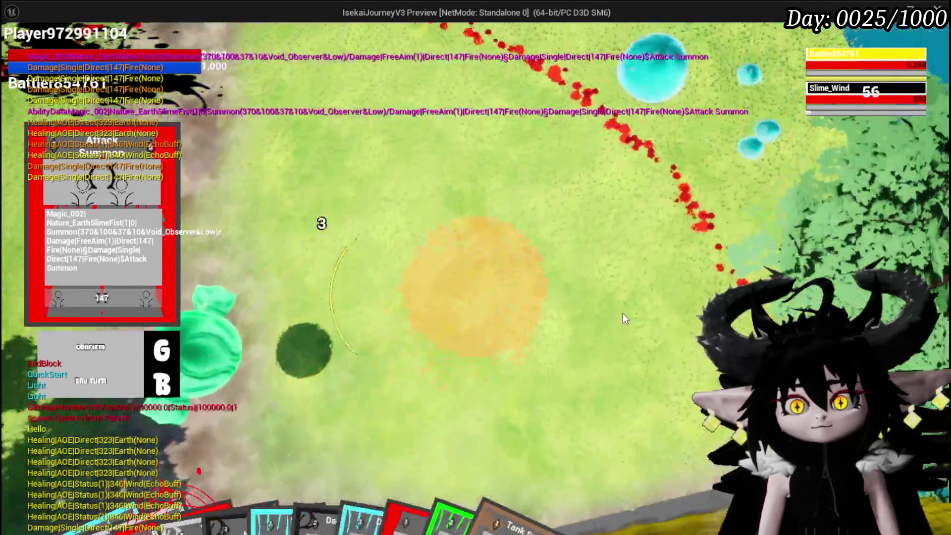
pyautogui.click(622, 313)
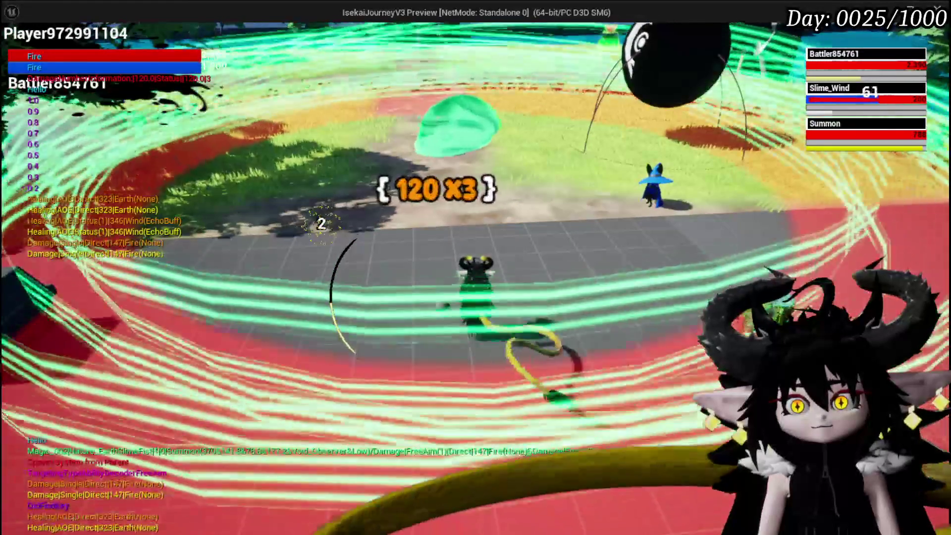
pyautogui.hotkey('alt', 'Tab')
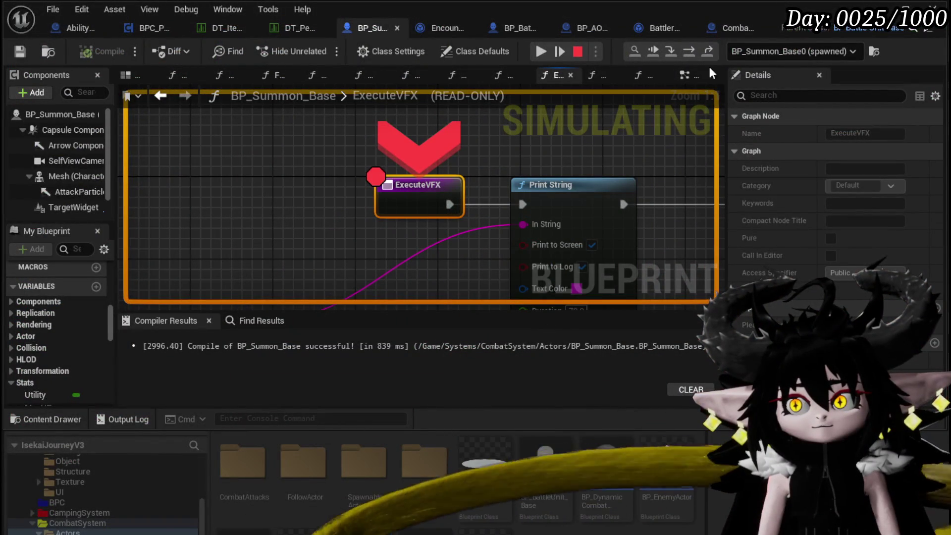
# Step Over through ExecuteVFX via Spawn System at Location, Is Valid and Ability Impact System
pyautogui.click(688, 51)
pyautogui.click(688, 51)
pyautogui.click(688, 51)
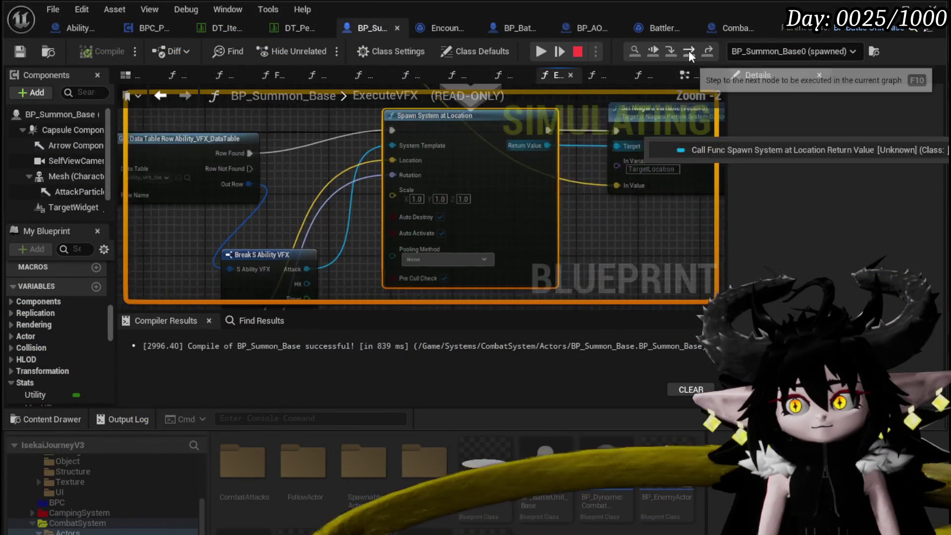
pyautogui.click(688, 50)
pyautogui.click(688, 50)
pyautogui.click(689, 51)
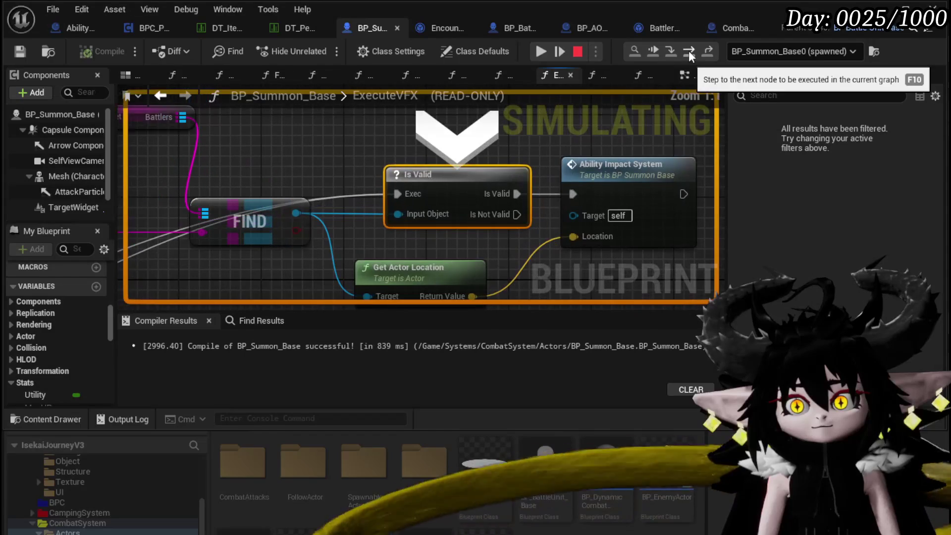
pyautogui.click(688, 51)
pyautogui.click(689, 50)
# Disable the ExecuteVFX breakpoint and resume until the AbilityImpactSystem breakpoint
pyautogui.rightClick(432, 194)
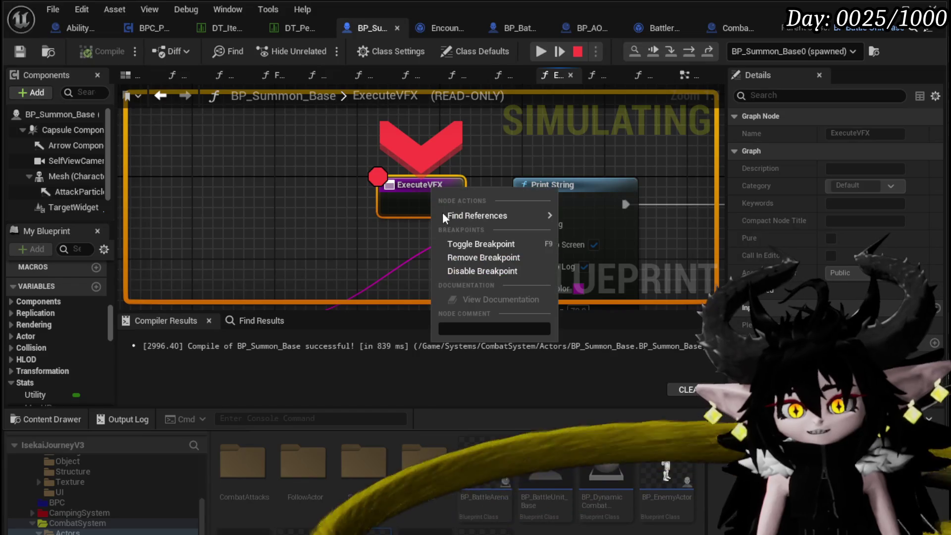
pyautogui.click(471, 271)
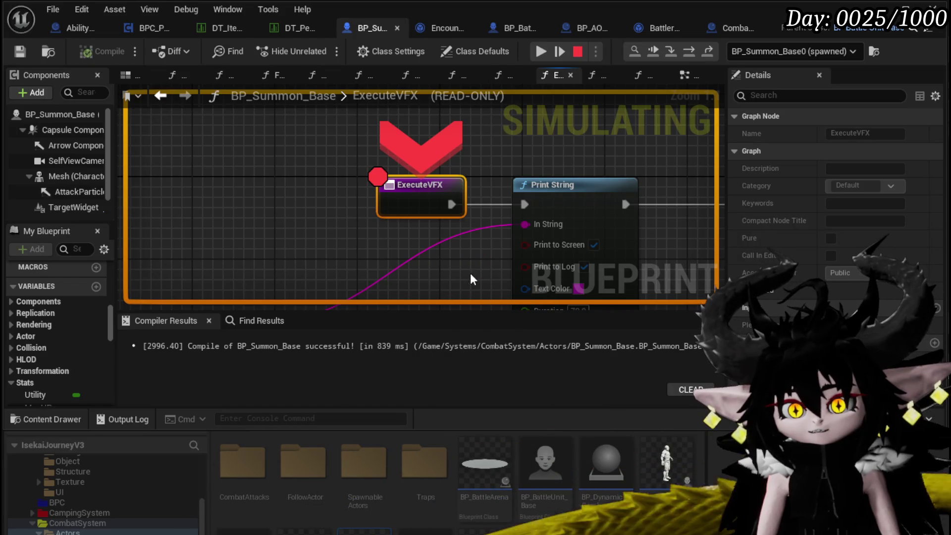
pyautogui.click(539, 51)
pyautogui.rightClick(420, 169)
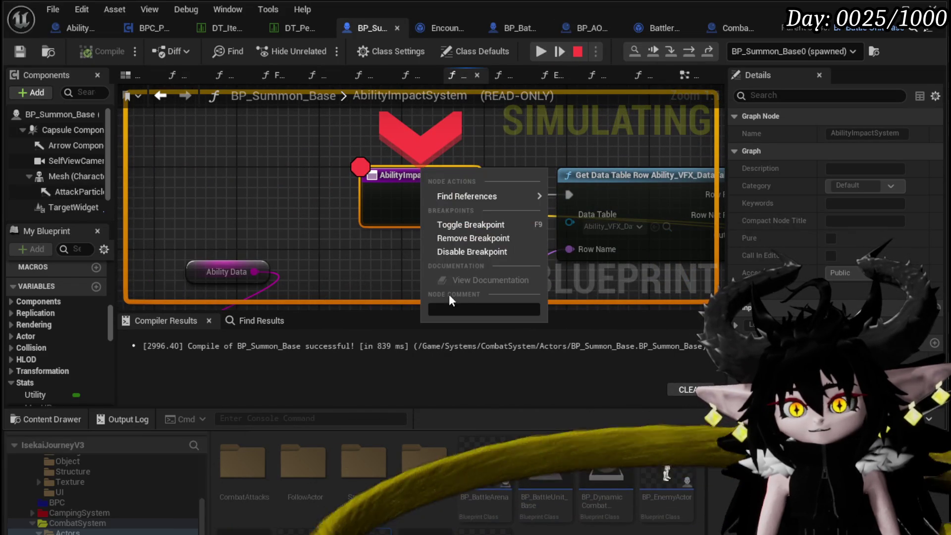
# Resume the game preview and play the Attack Summon card twice, confirming targets with G
pyautogui.click(540, 51)
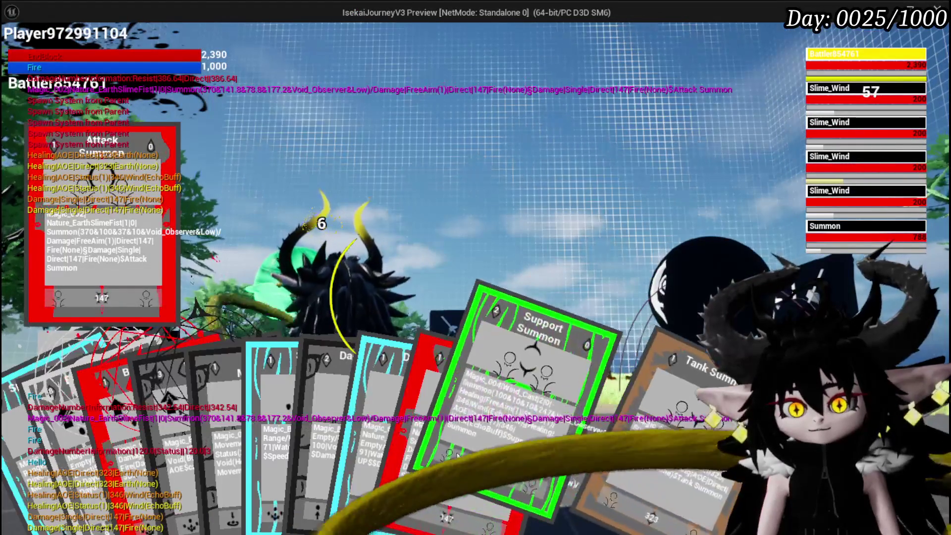
pyautogui.click(439, 405)
pyautogui.press('g')
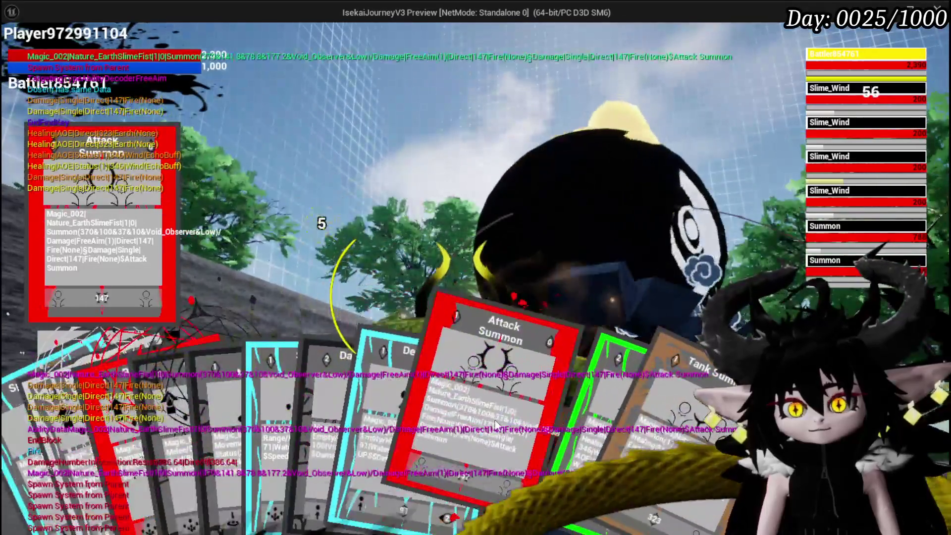
pyautogui.click(495, 423)
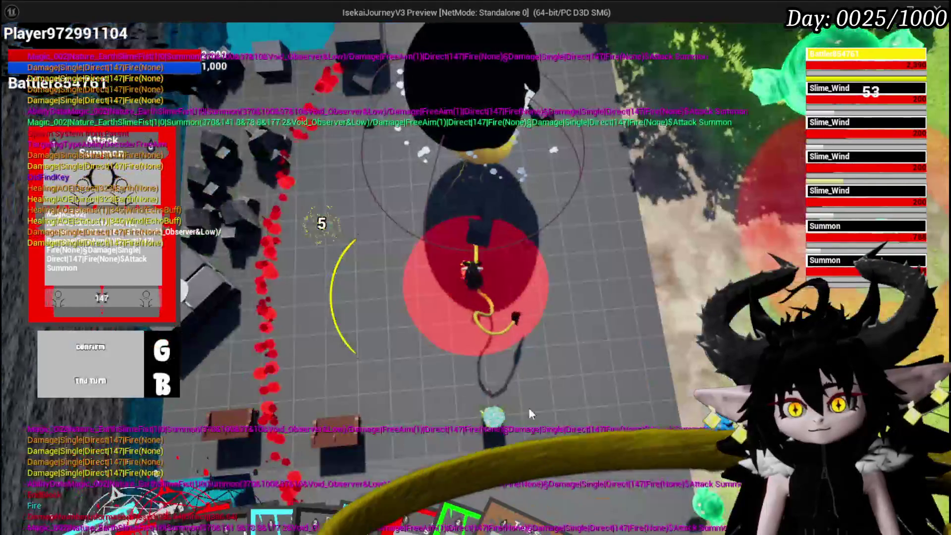
pyautogui.press('g')
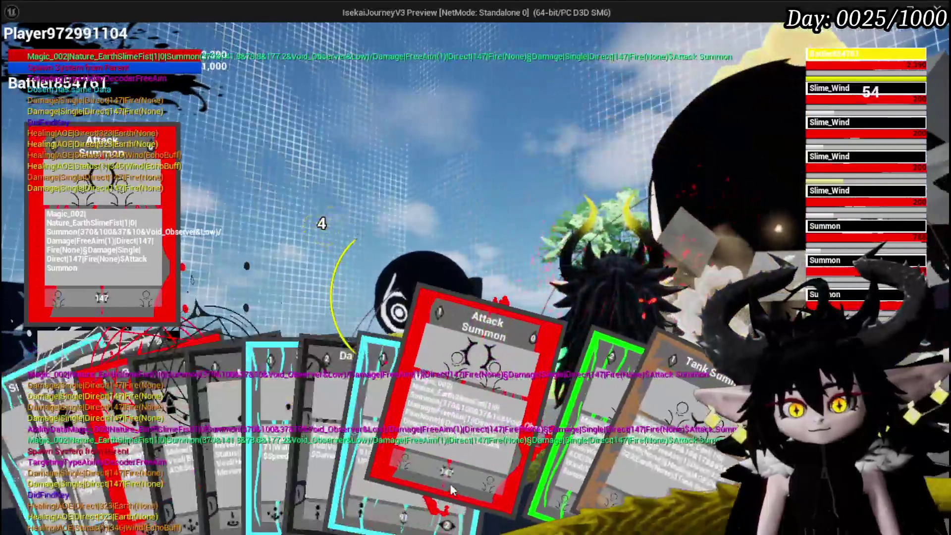
# Play further Attack Summon cards, select Splash Move and the burn debuff card, then open settings
pyautogui.click(490, 440)
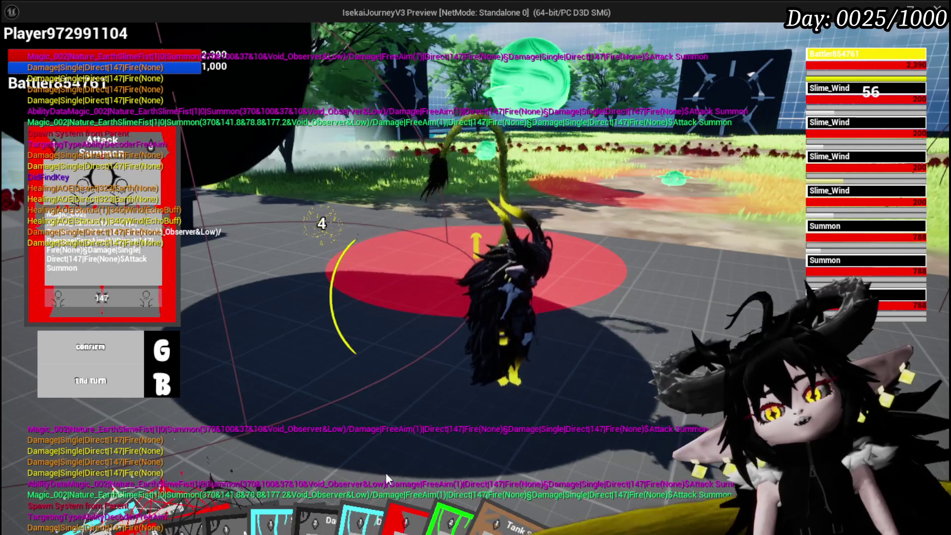
pyautogui.moveTo(388, 468)
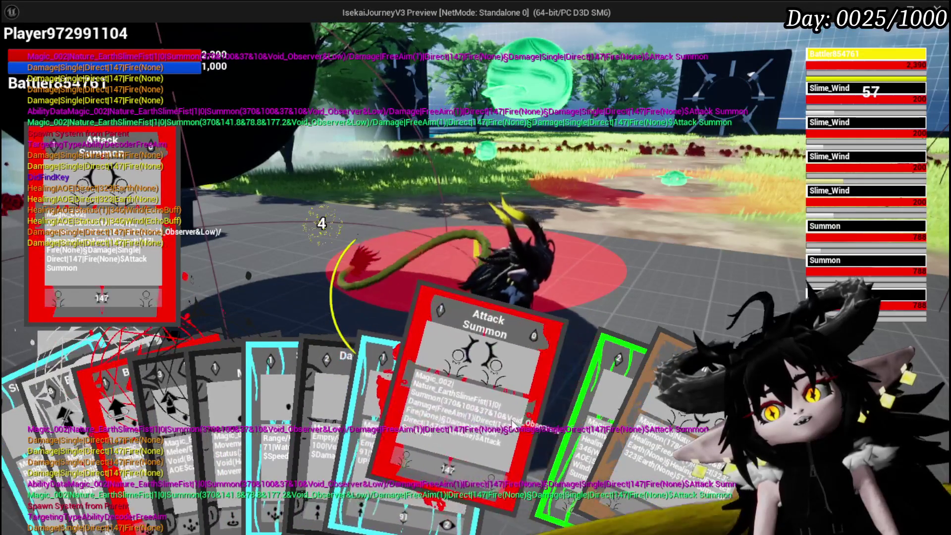
pyautogui.click(500, 423)
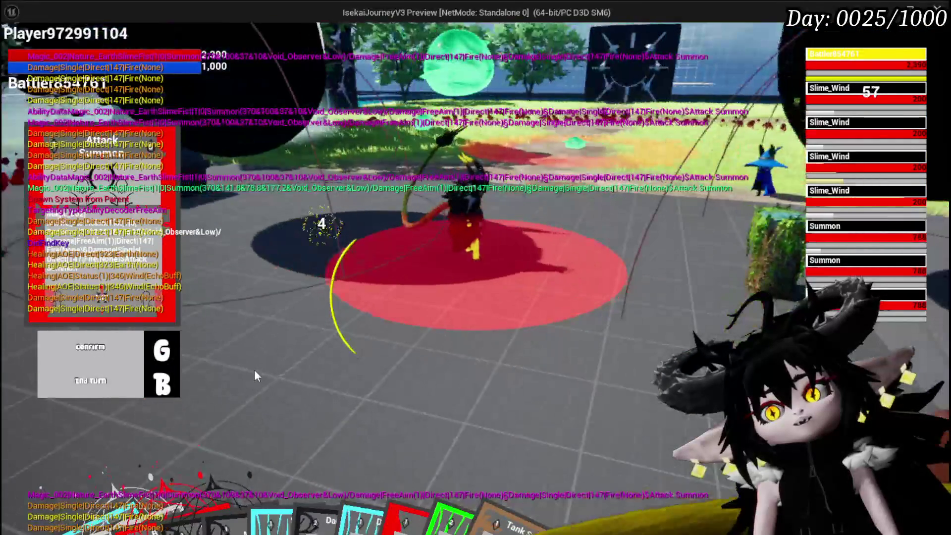
pyautogui.moveTo(489, 434)
pyautogui.click(540, 421)
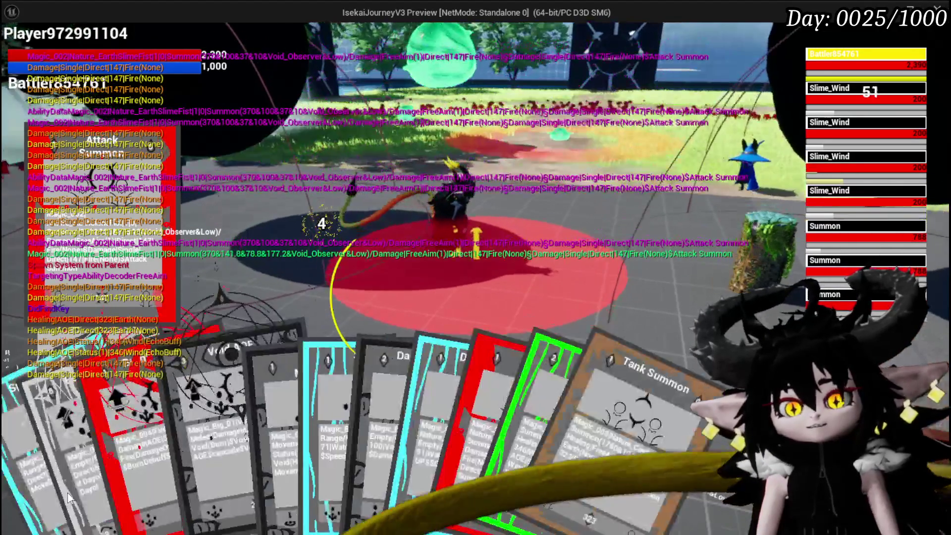
pyautogui.click(46, 451)
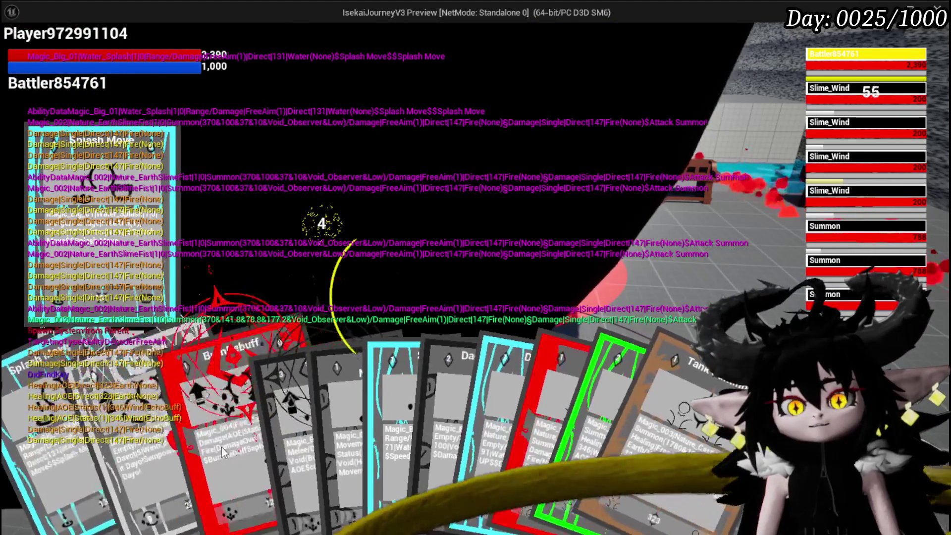
pyautogui.click(210, 442)
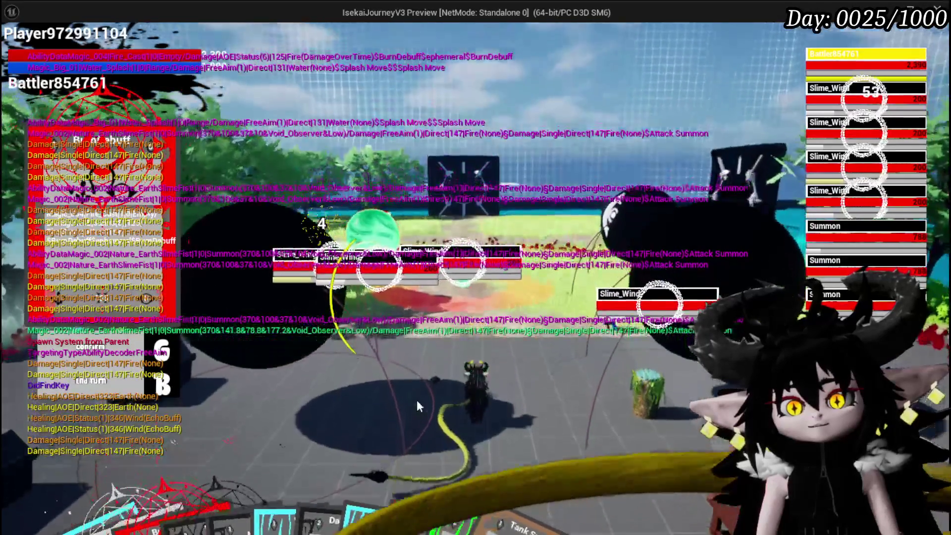
pyautogui.press('Escape')
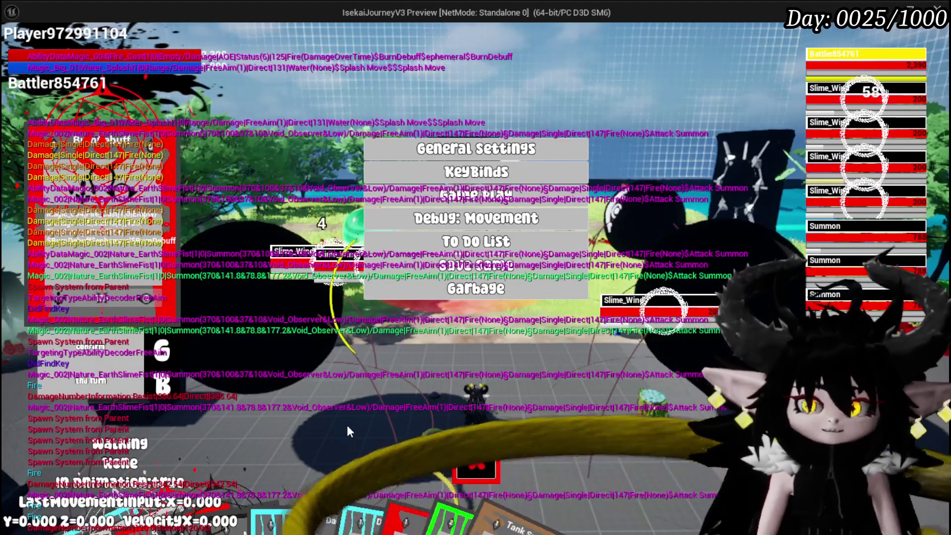
# Close the settings menu and walk the character back and forth across the arena
pyautogui.click(479, 453)
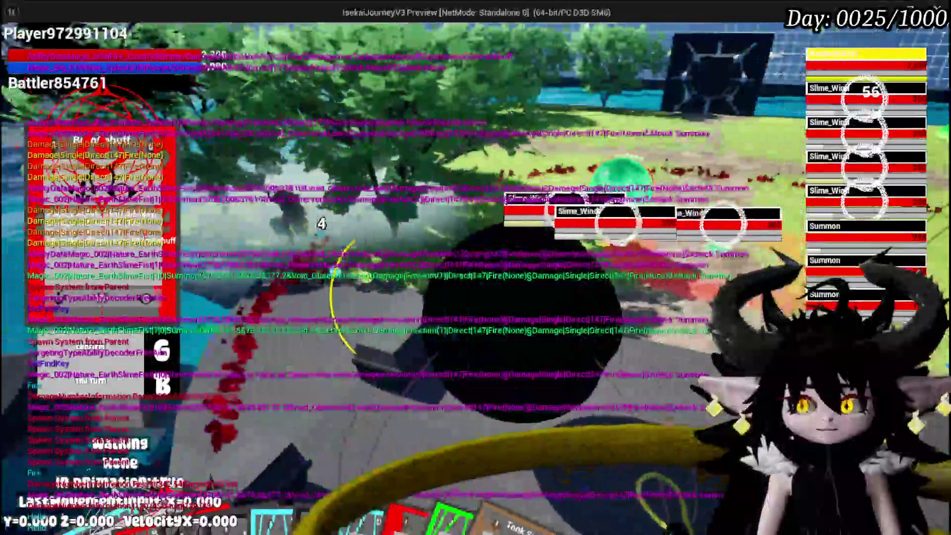
pyautogui.press('w')
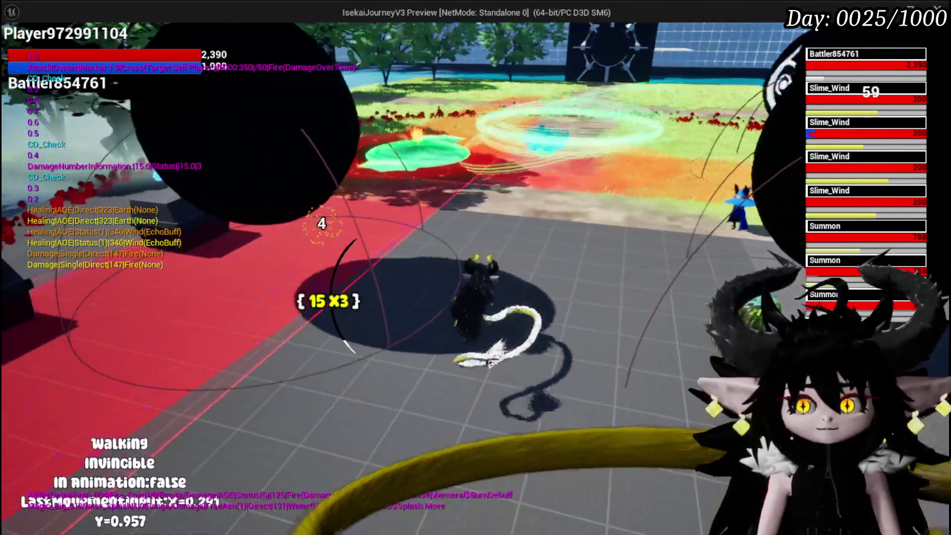
pyautogui.press('s')
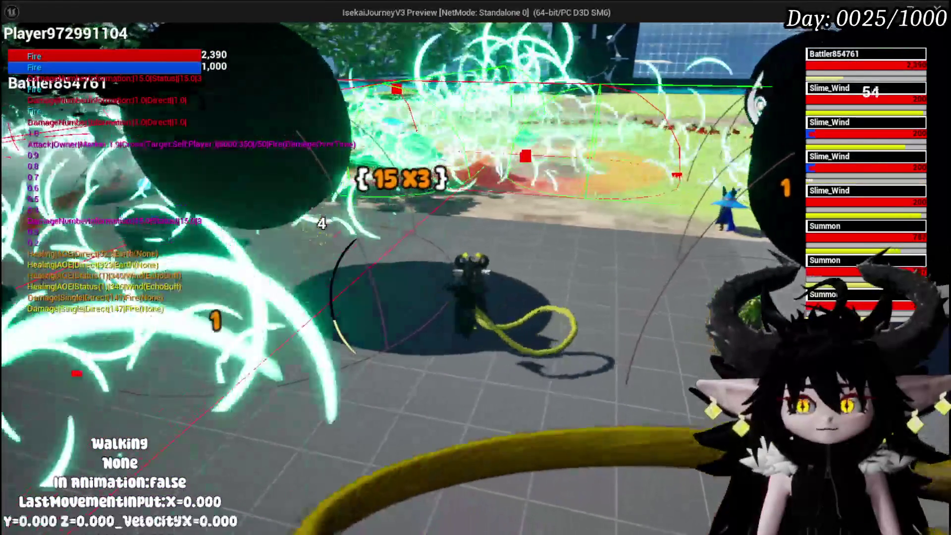
pyautogui.press('w')
# Add To Do List entries 'Summon dont react to Projectiles' and 'Canceling of Ability gets us stuck in "in animation"'
pyautogui.press('Escape')
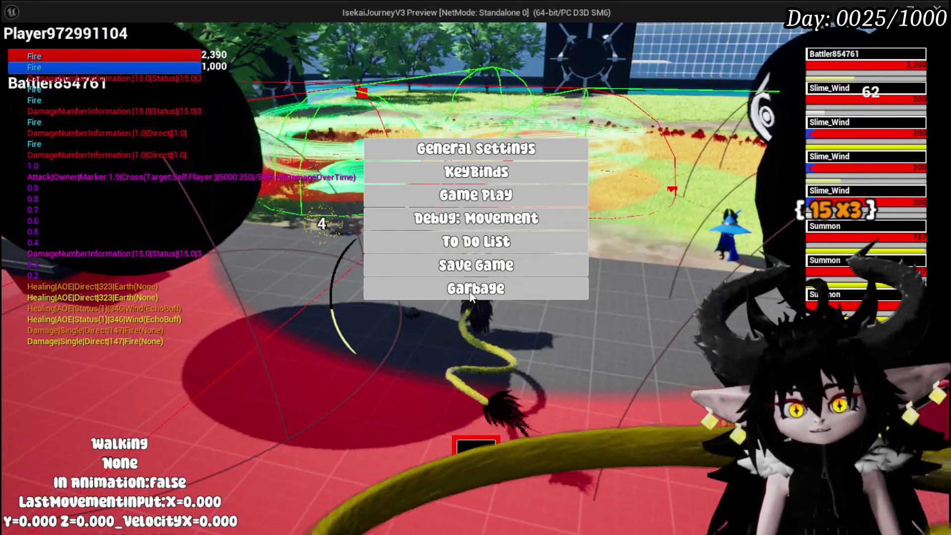
pyautogui.click(475, 241)
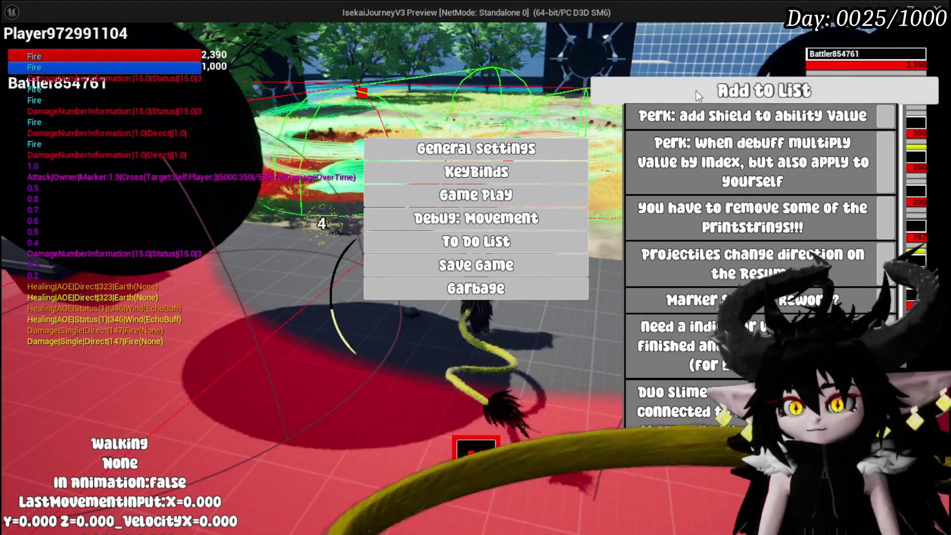
pyautogui.scroll(-3, 718, 261)
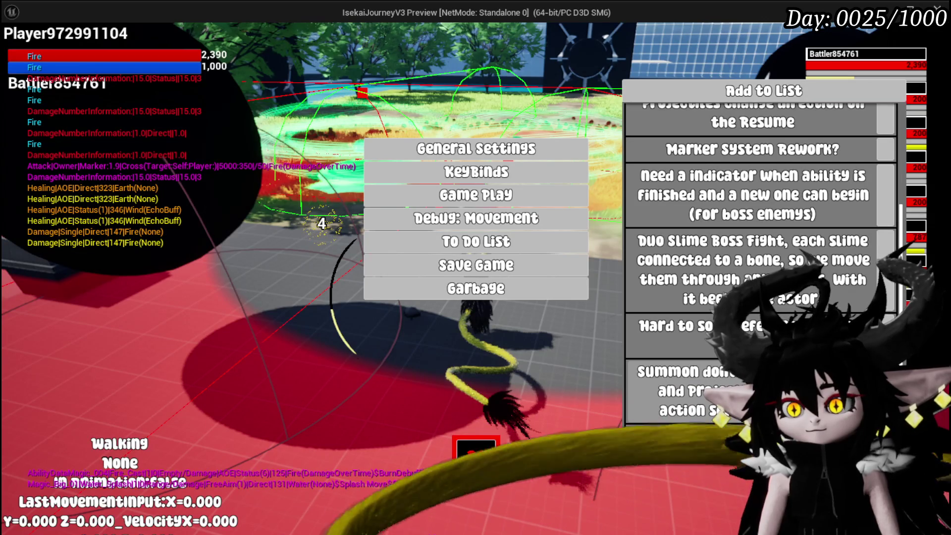
pyautogui.scroll(1, 753, 261)
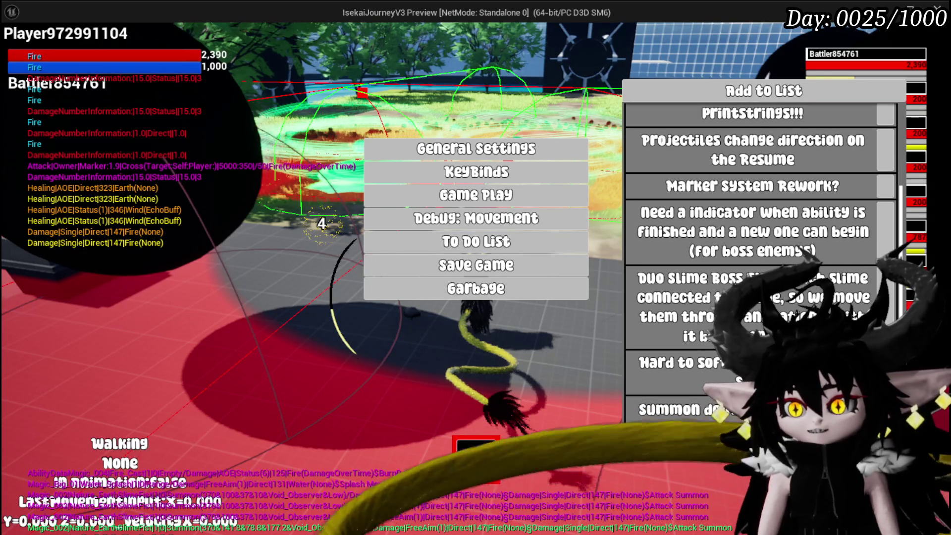
pyautogui.press('Return')
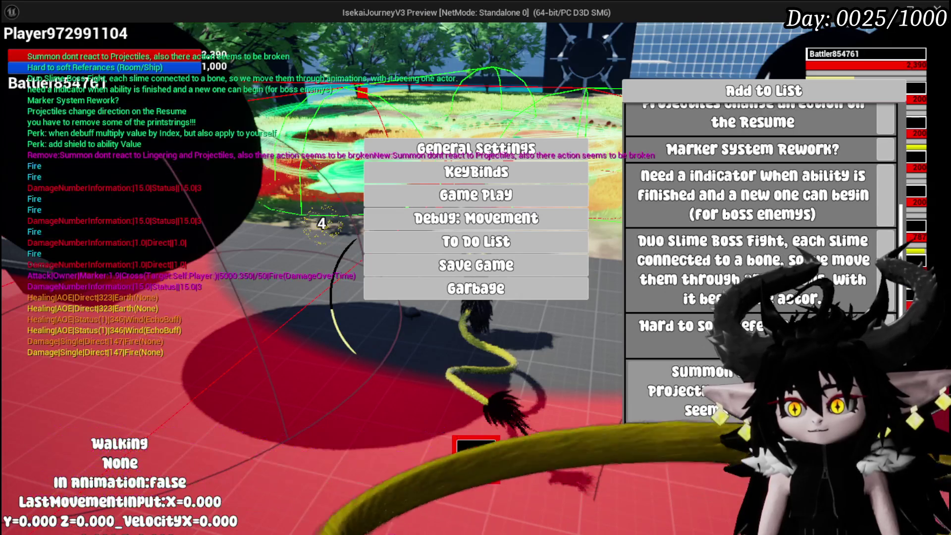
pyautogui.scroll(1, 752, 222)
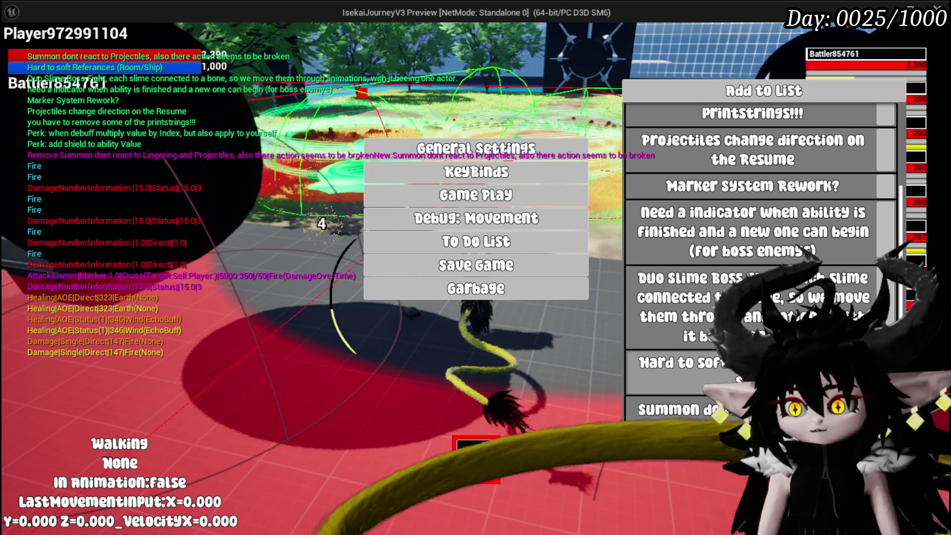
pyautogui.press('Return')
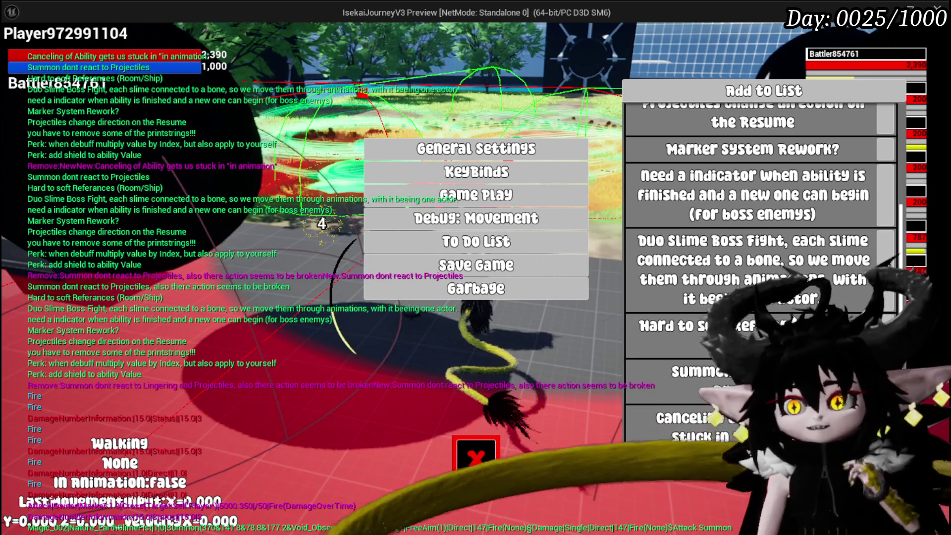
pyautogui.scroll(3, 760, 248)
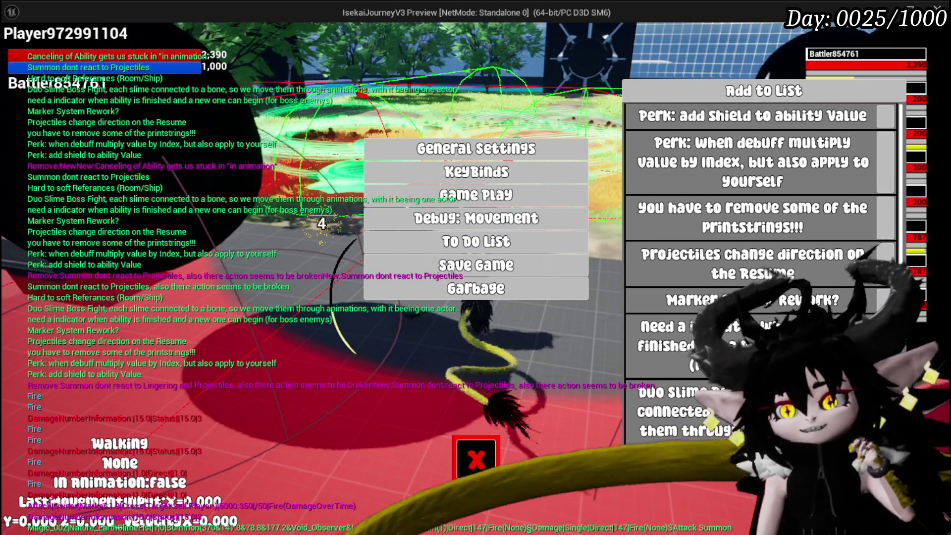
pyautogui.scroll(-3, 816, 293)
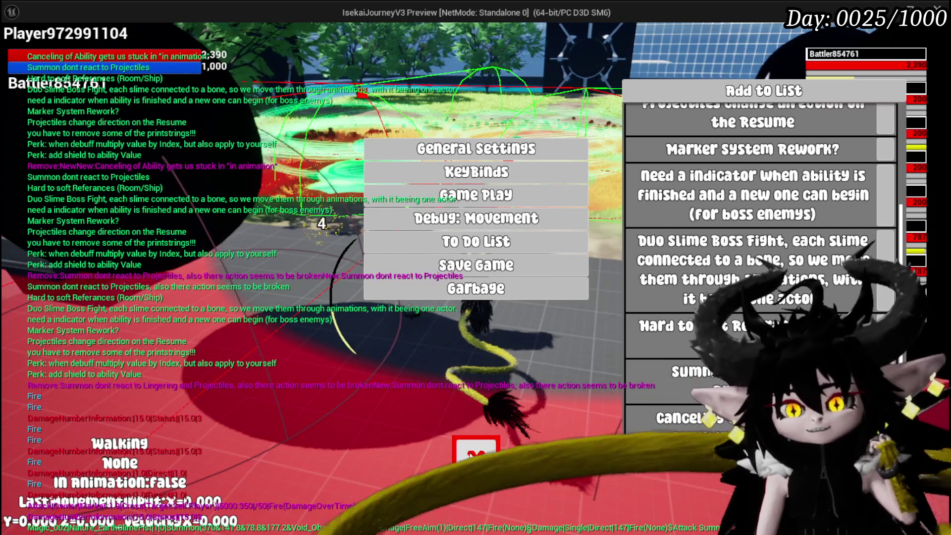
pyautogui.press('Escape')
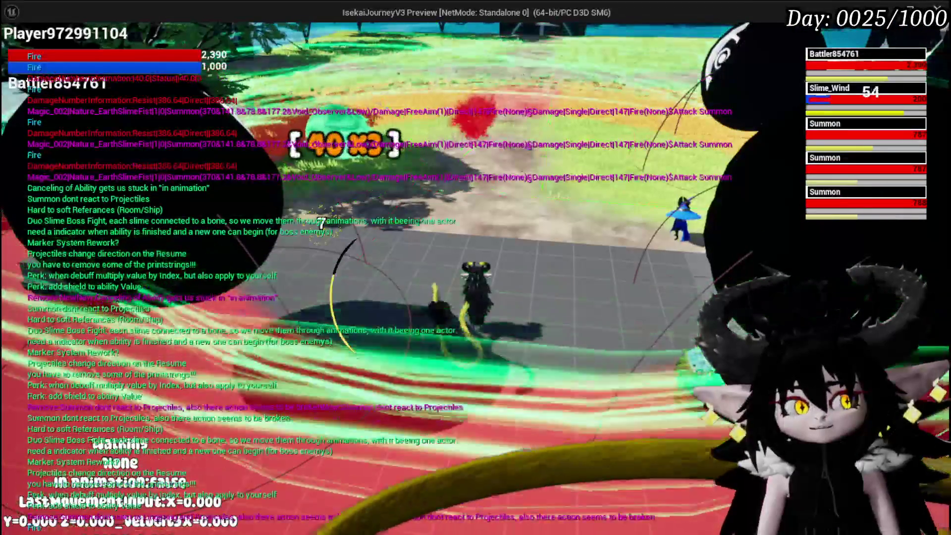
# Walk into a fight, answer the combat prompt, and play two Attack cards on targets
pyautogui.press('w')
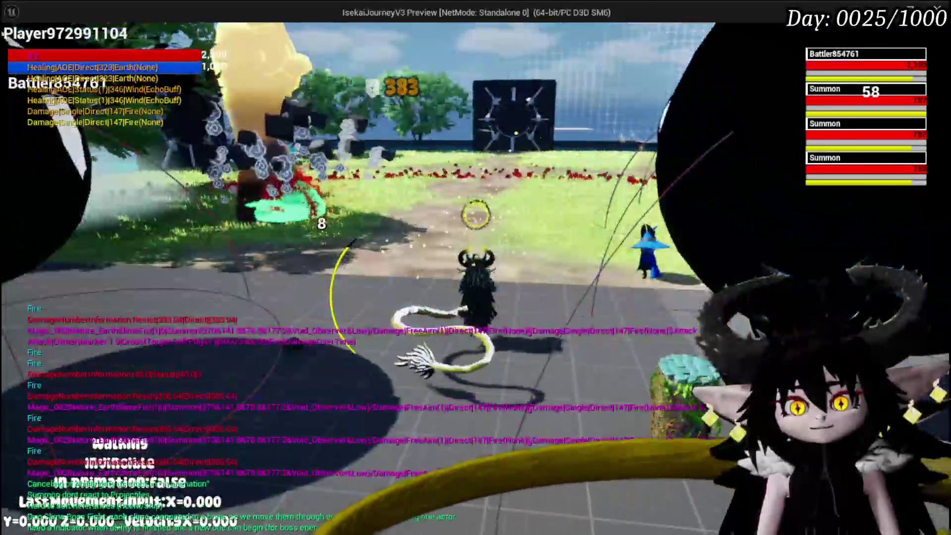
pyautogui.press('w')
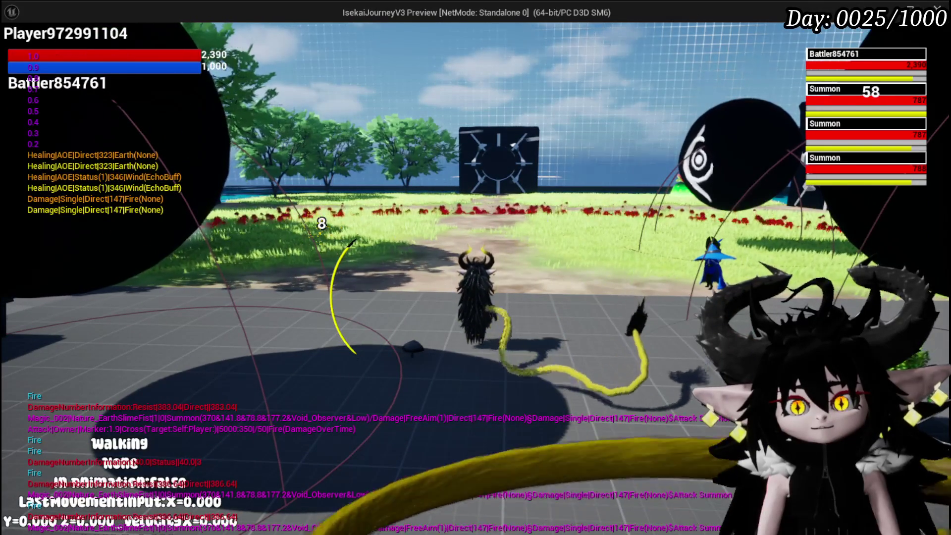
pyautogui.click(436, 309)
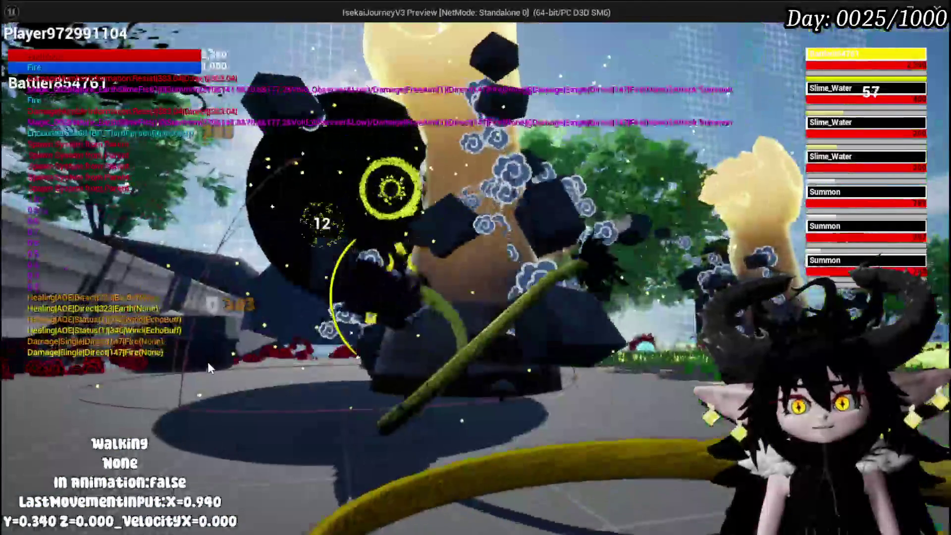
pyautogui.press('Tab')
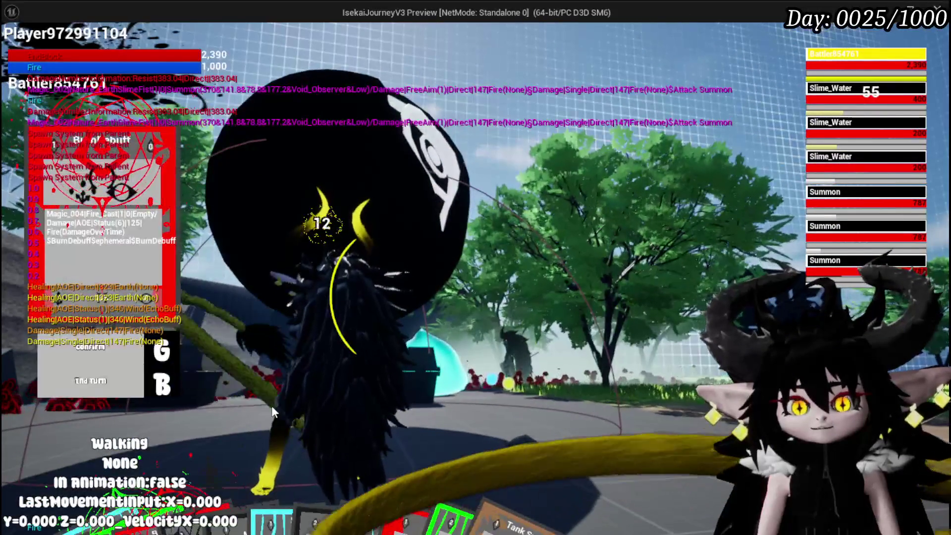
pyautogui.click(495, 421)
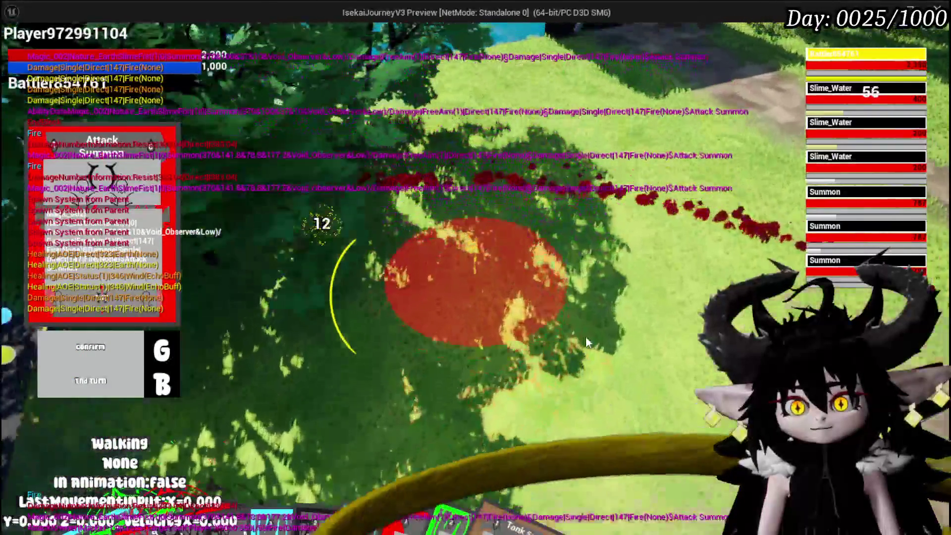
pyautogui.press('g')
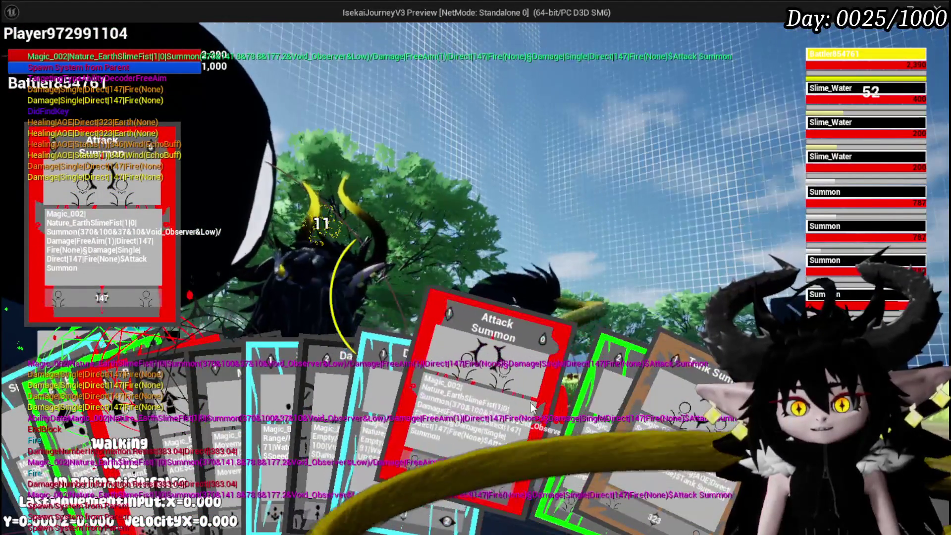
pyautogui.click(479, 396)
pyautogui.press('g')
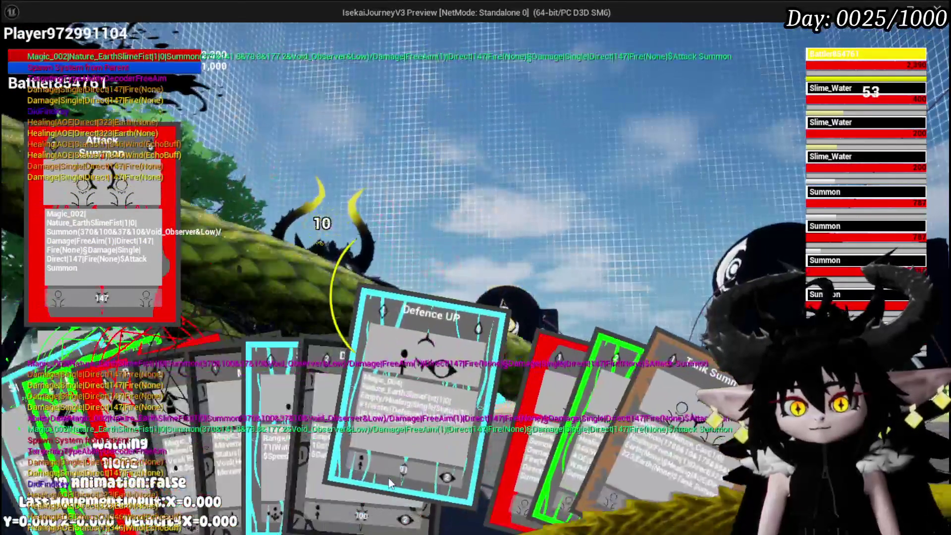
# Cast Defence UP on each summon, switching targets with E, then open the settings menu
pyautogui.click(390, 483)
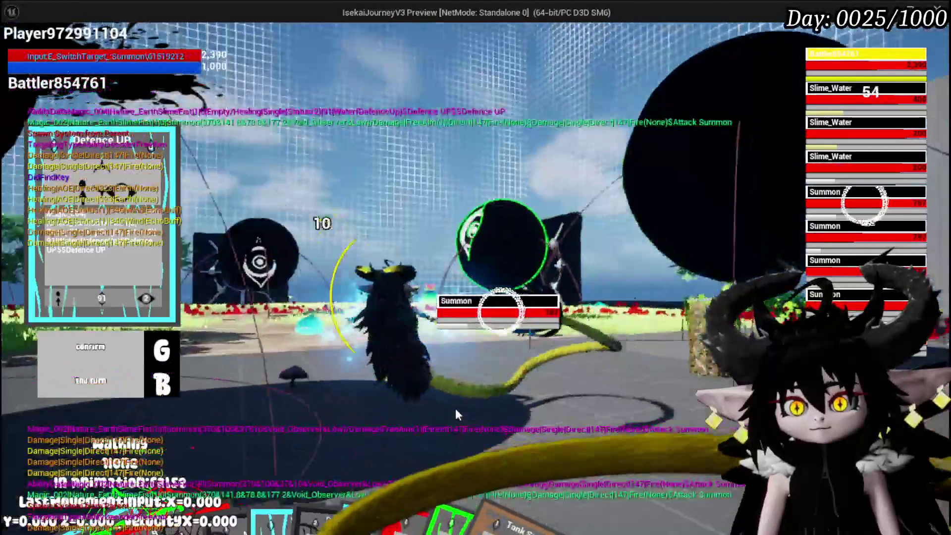
pyautogui.press('g')
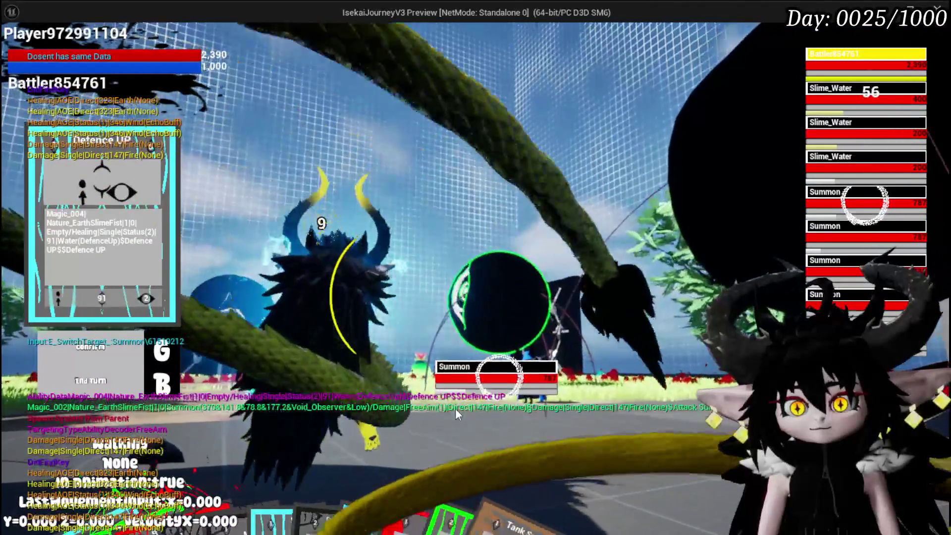
pyautogui.press('e')
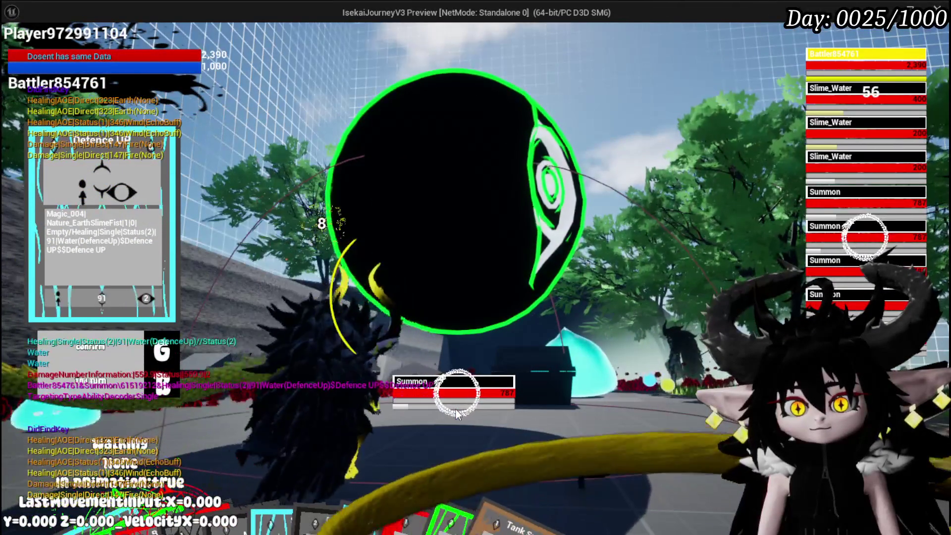
pyautogui.press('g')
pyautogui.press('e')
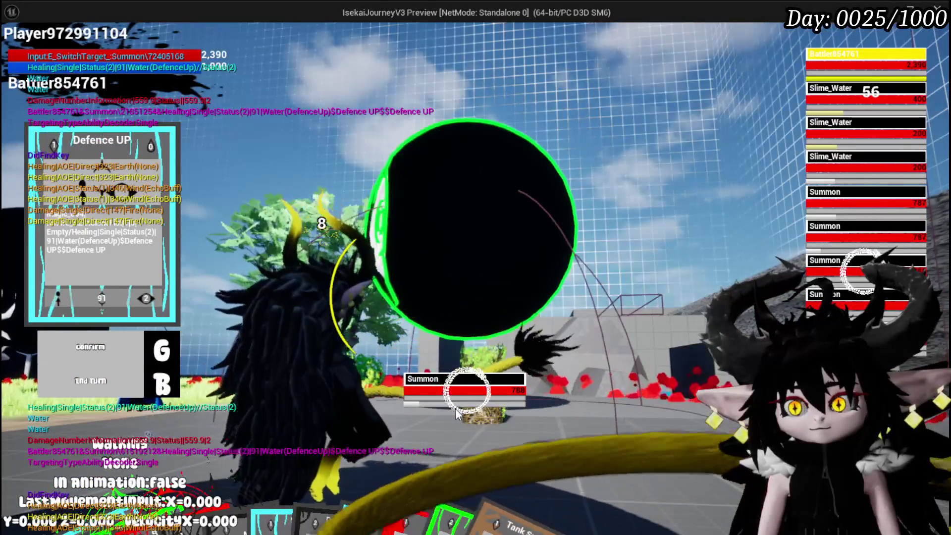
pyautogui.press('g')
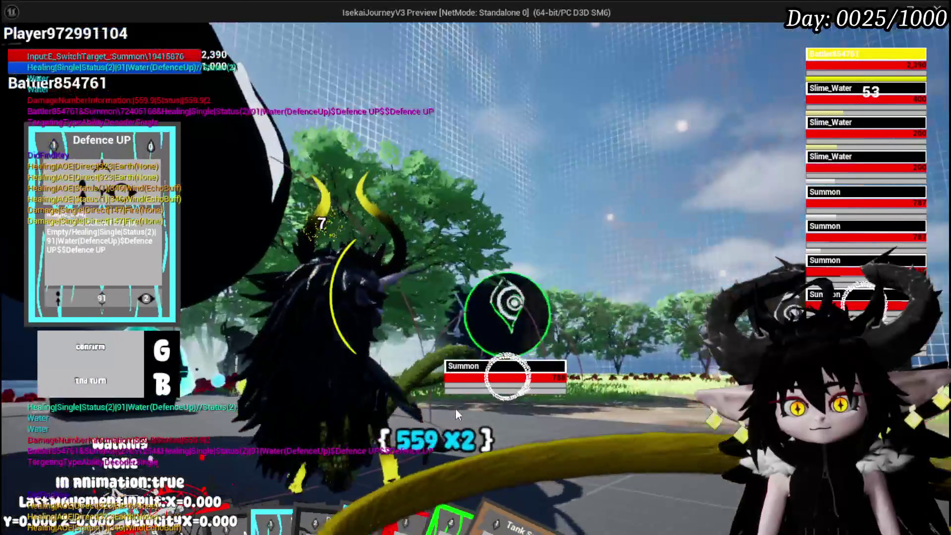
pyautogui.press('e')
pyautogui.press('g')
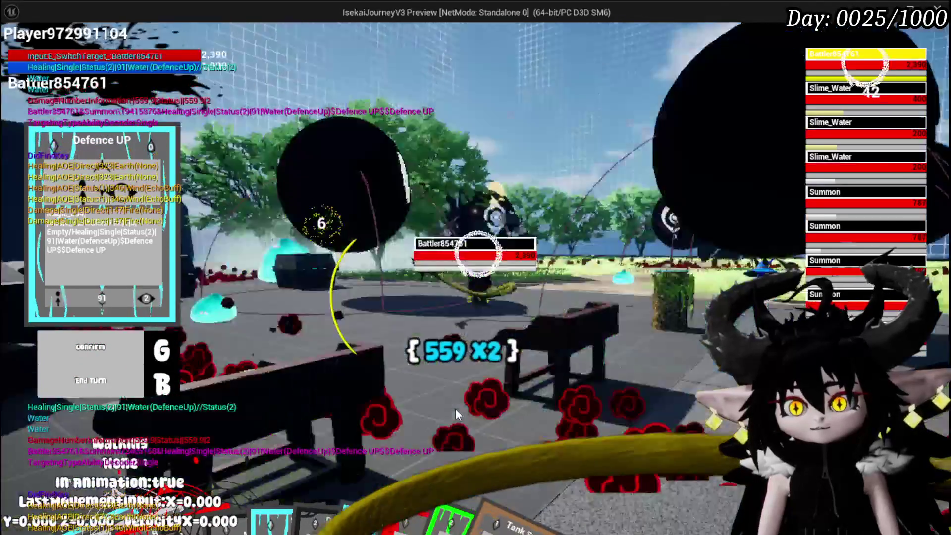
pyautogui.press('e')
pyautogui.press('e')
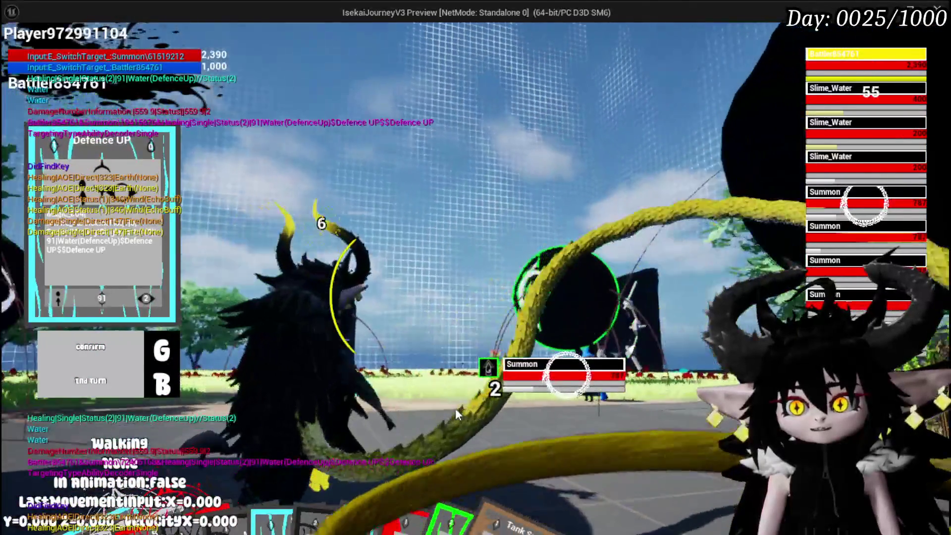
pyautogui.press('g')
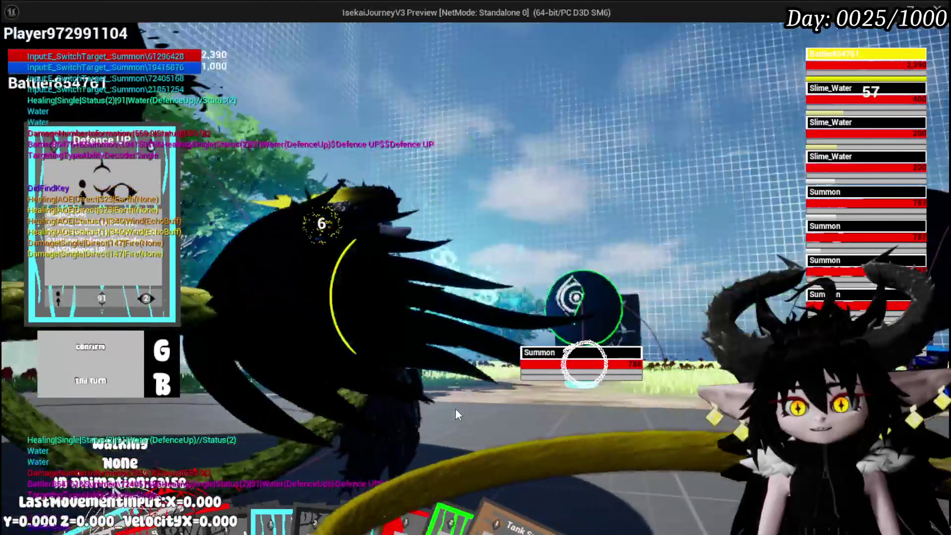
pyautogui.press('e')
pyautogui.press('g')
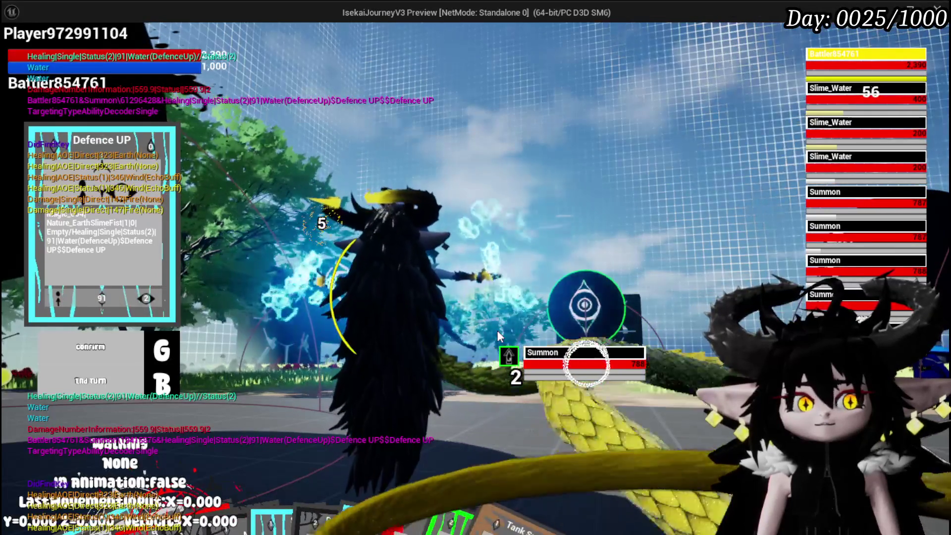
pyautogui.press('Escape')
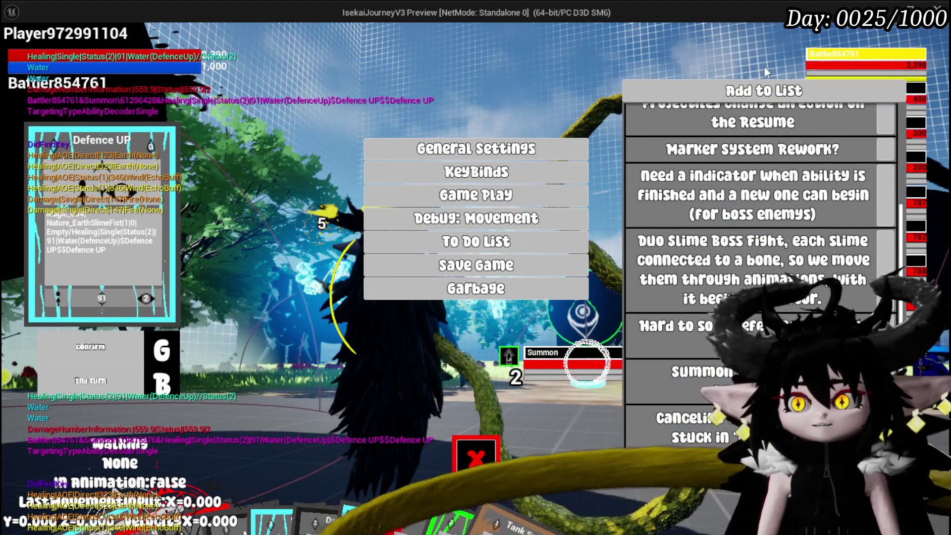
# Add the to-do entry 'make a animation speed multiplier' and close the settings overlay
pyautogui.scroll(-1, 726, 276)
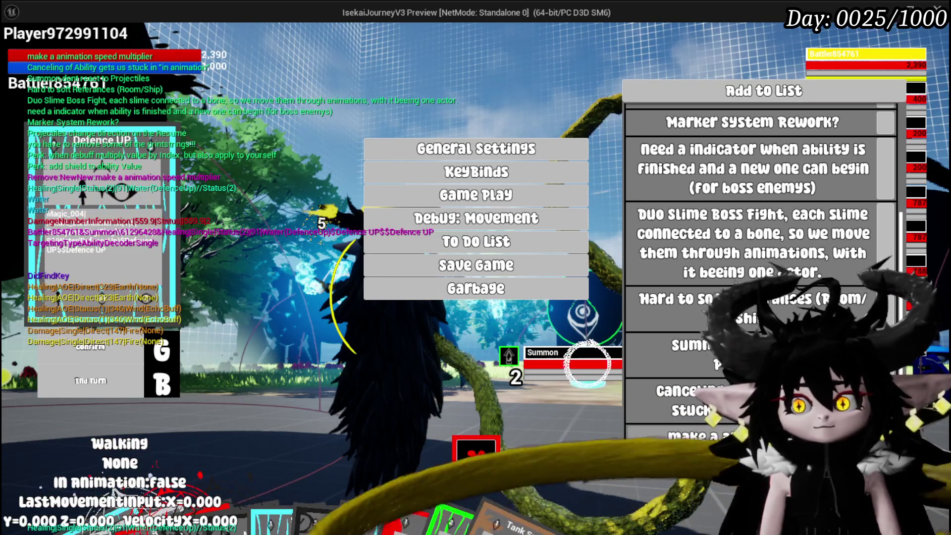
pyautogui.click(489, 468)
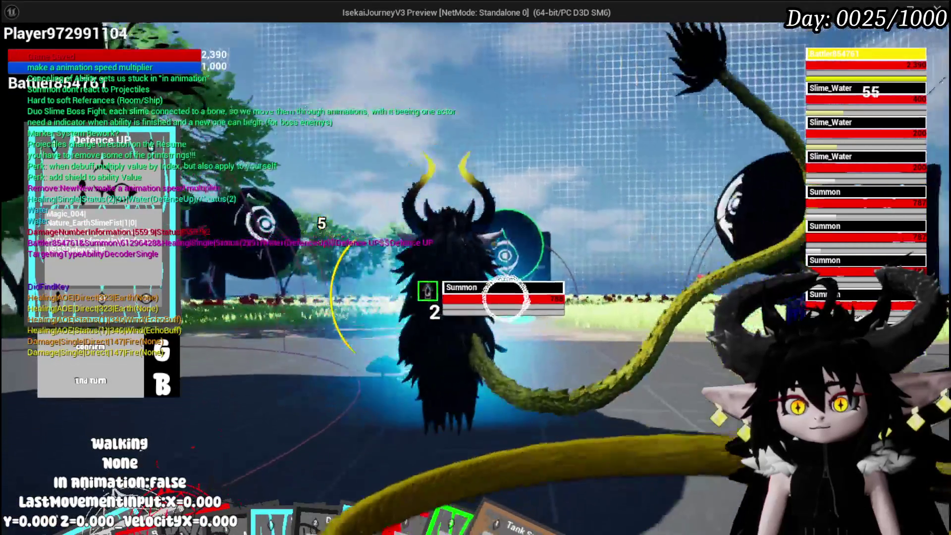
# Answer the timed prompt to finish the fire slimes, then jump around the arena until the battle ends
pyautogui.press('w')
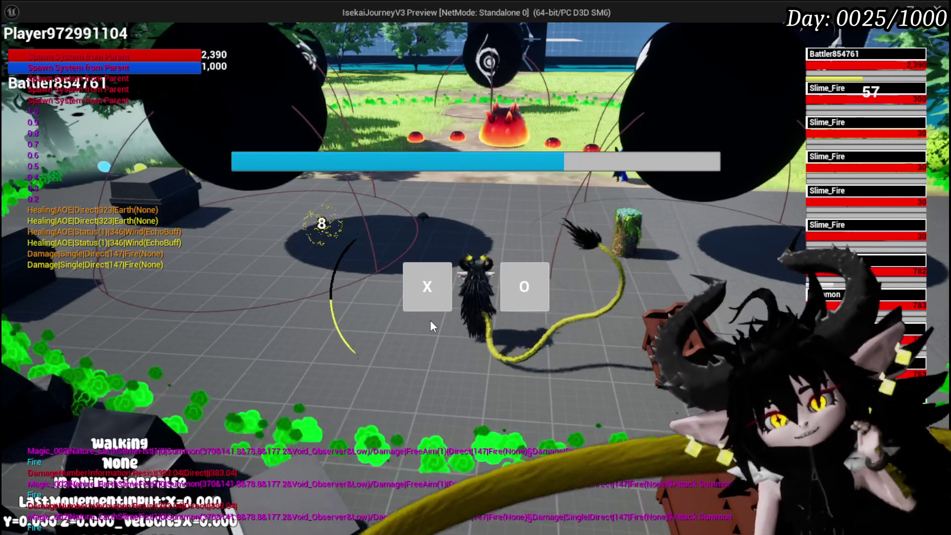
pyautogui.click(431, 300)
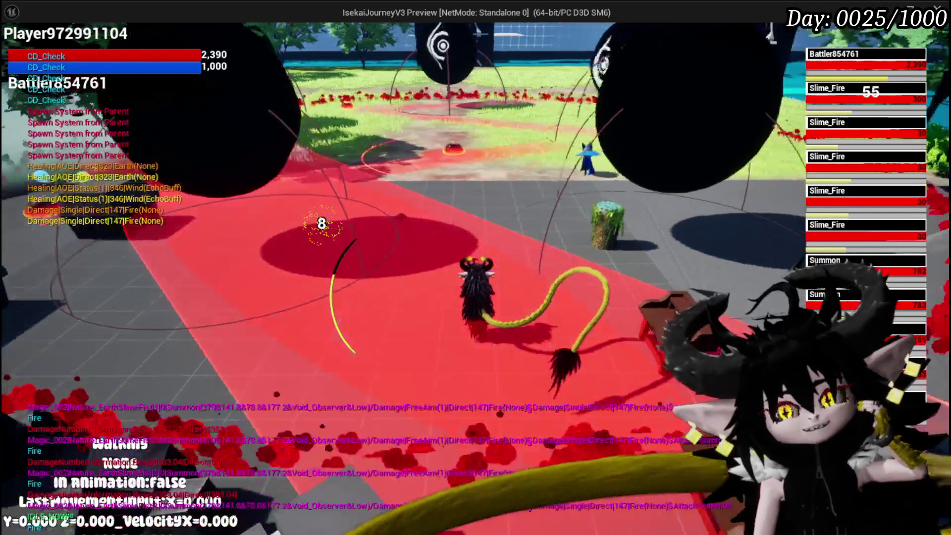
pyautogui.press('space')
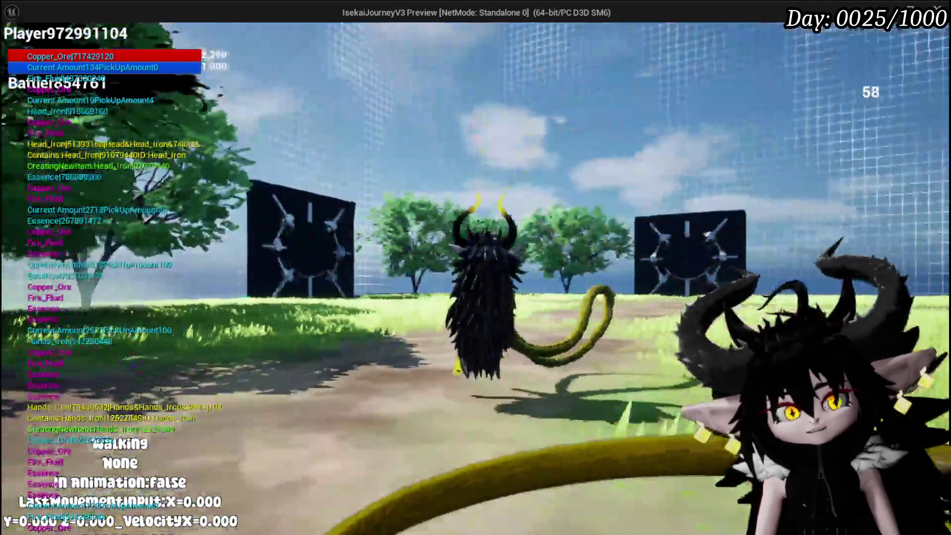
# Run and jump the character across the field onto the stone platform by the pool
pyautogui.press('w')
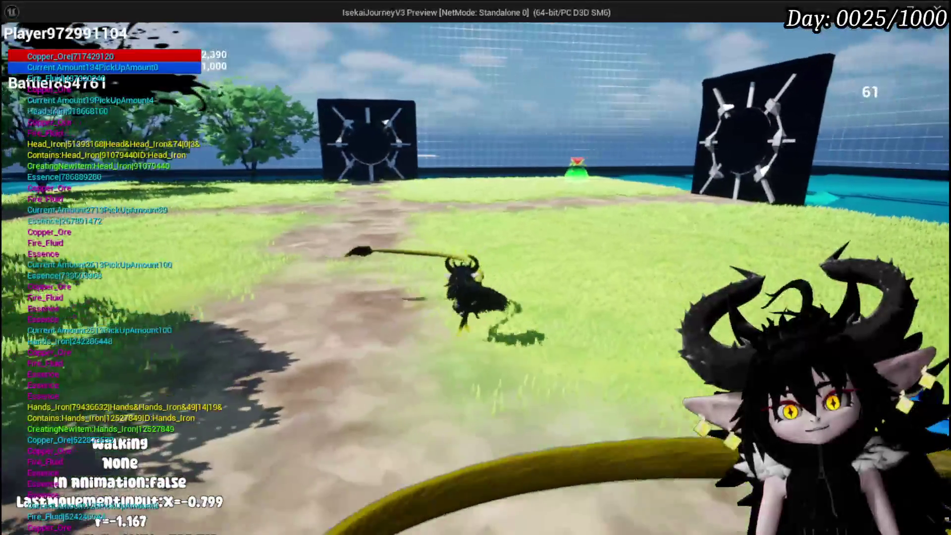
pyautogui.press('space')
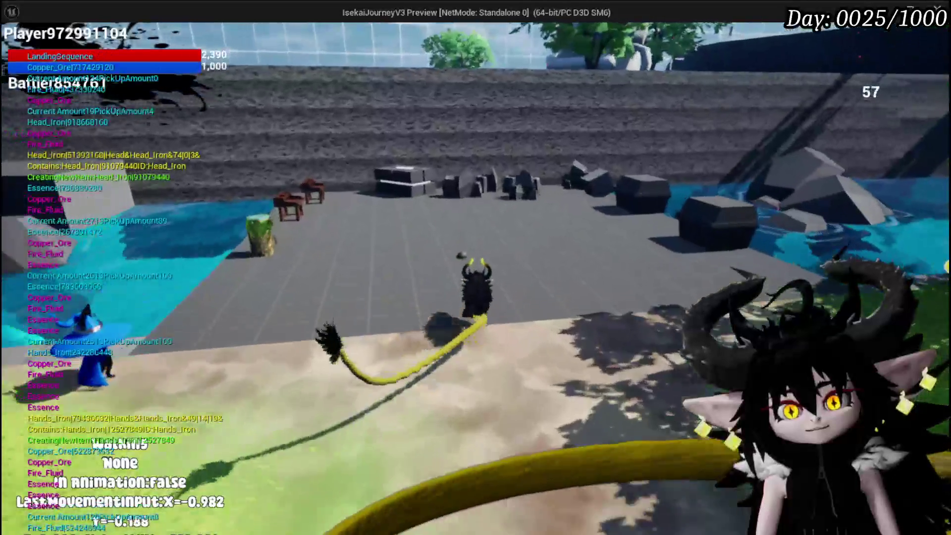
pyautogui.press('d')
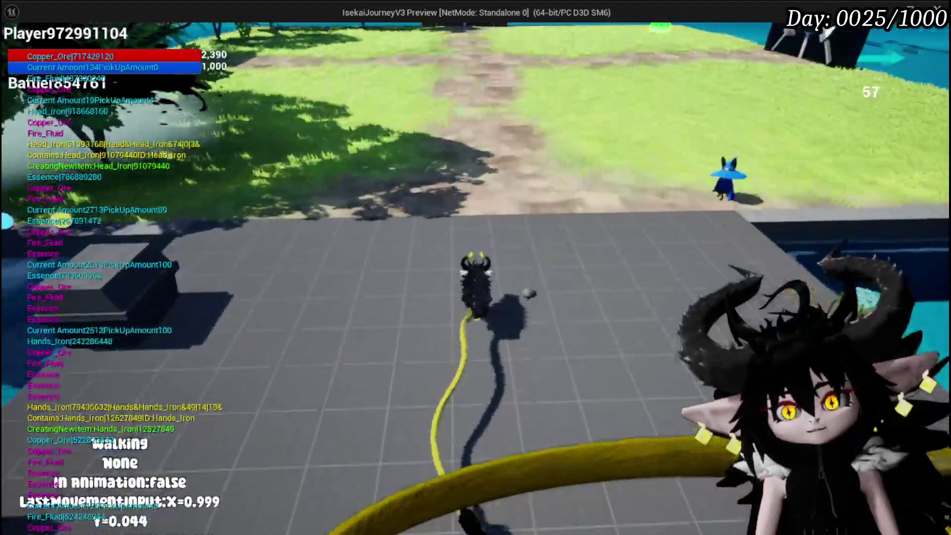
# Save the game progress from the in-game settings overlay, then stop the play-test session
pyautogui.press('Tab')
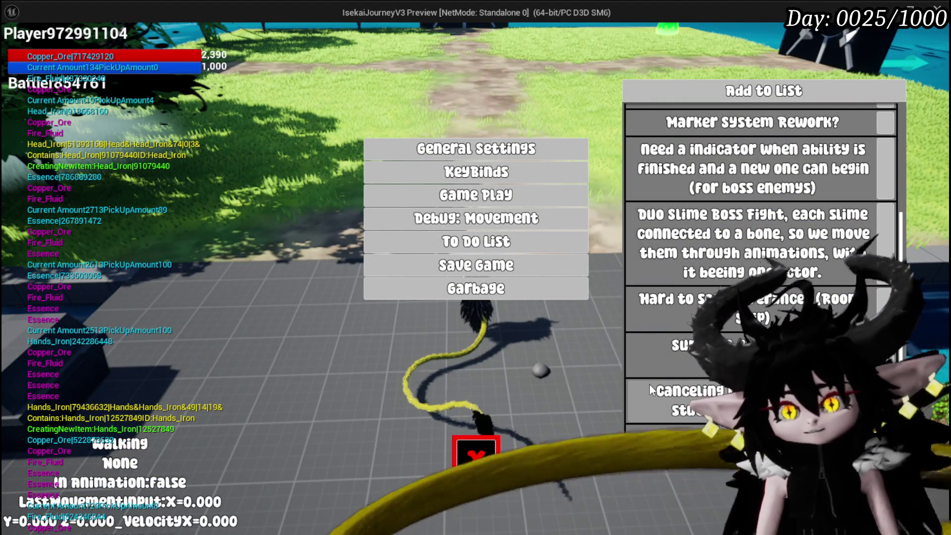
pyautogui.click(445, 267)
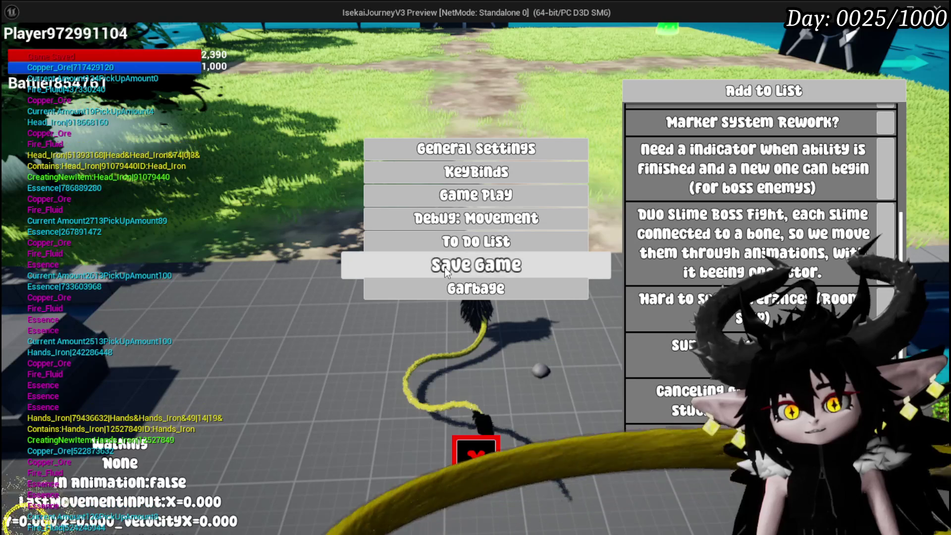
pyautogui.click(470, 460)
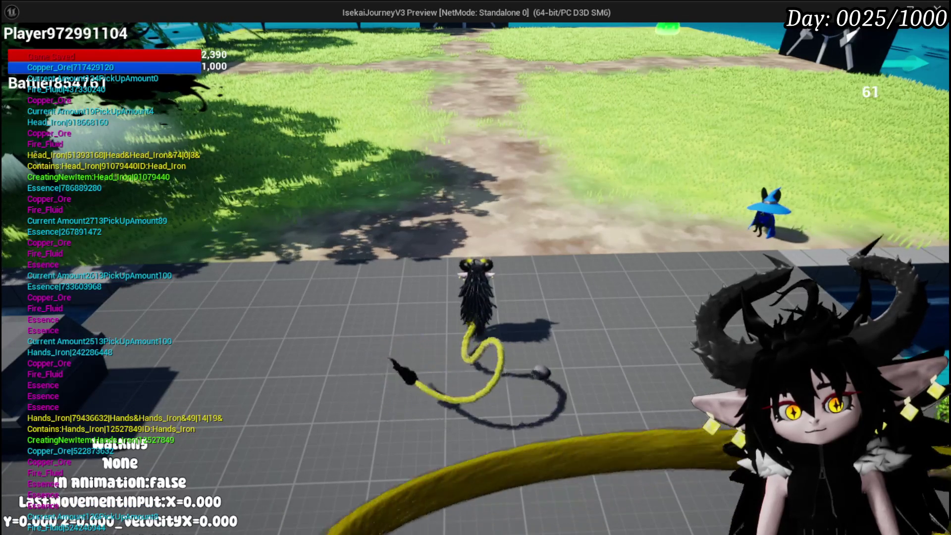
pyautogui.press('Escape')
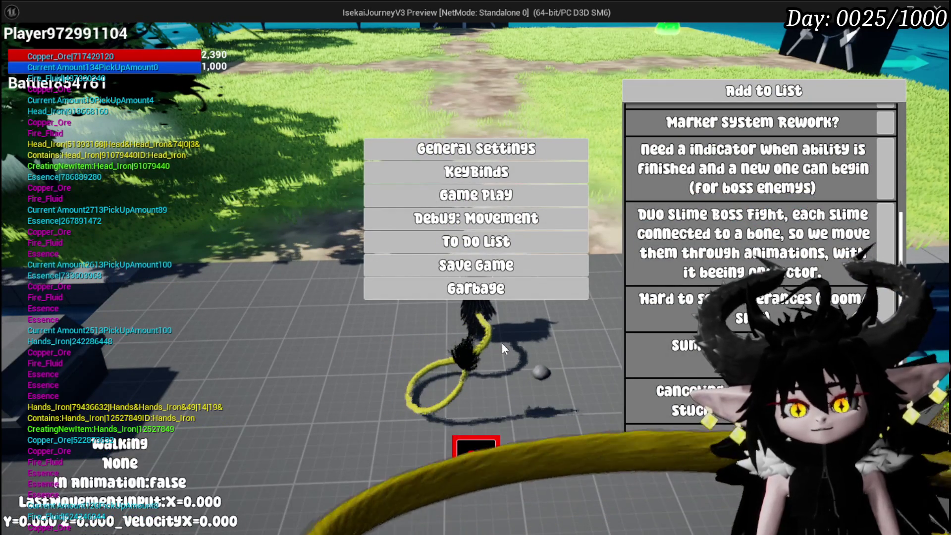
pyautogui.press('Escape')
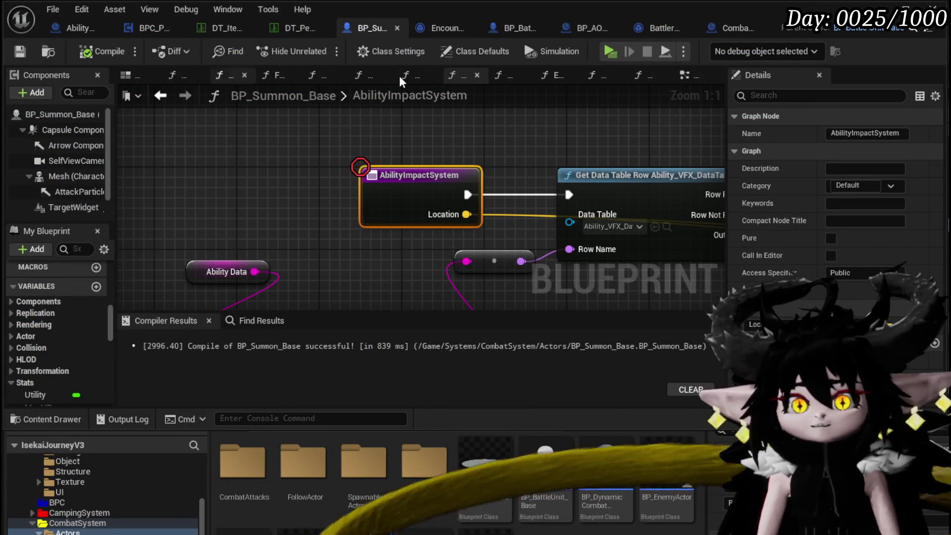
# Switch from BP_Summon_Base to the L_DungeonCreationTest level editor with alt+Tab
pyautogui.hotkey('alt', 'Tab')
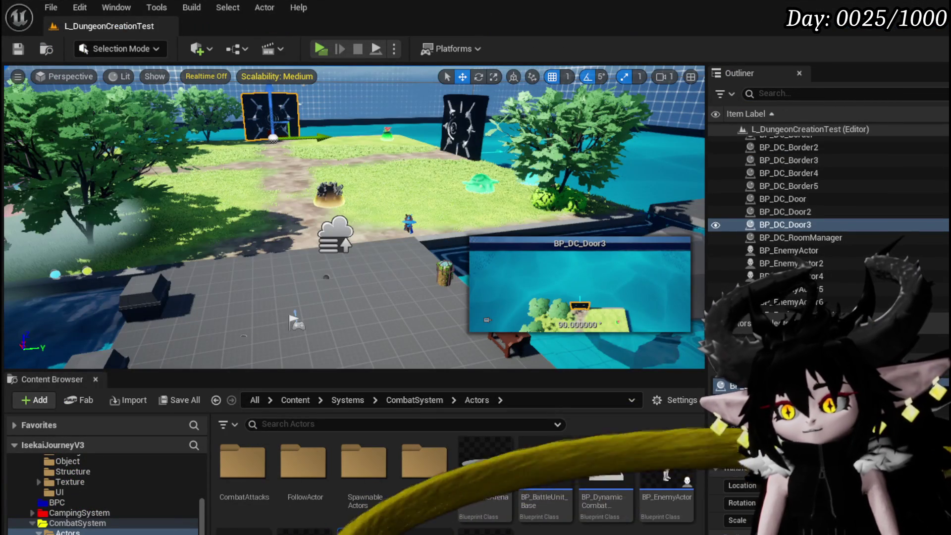